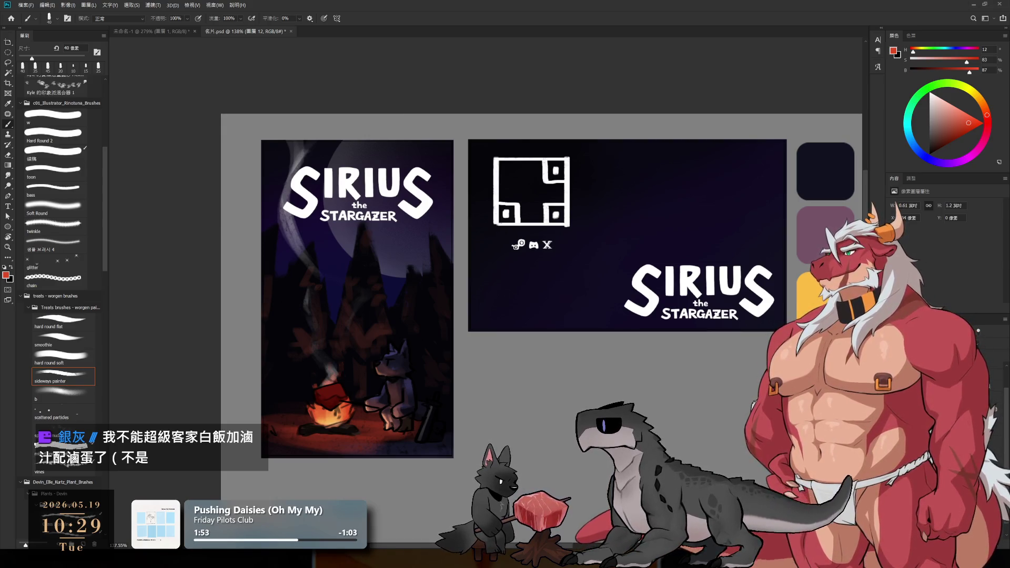
Shrink the SIRIUS logo on the campfire poster and nudge it slightly higher.
{"action": "left_click", "coordinate": [363, 200], "text": "ctrl"}
{"action": "key", "text": "ctrl+t"}
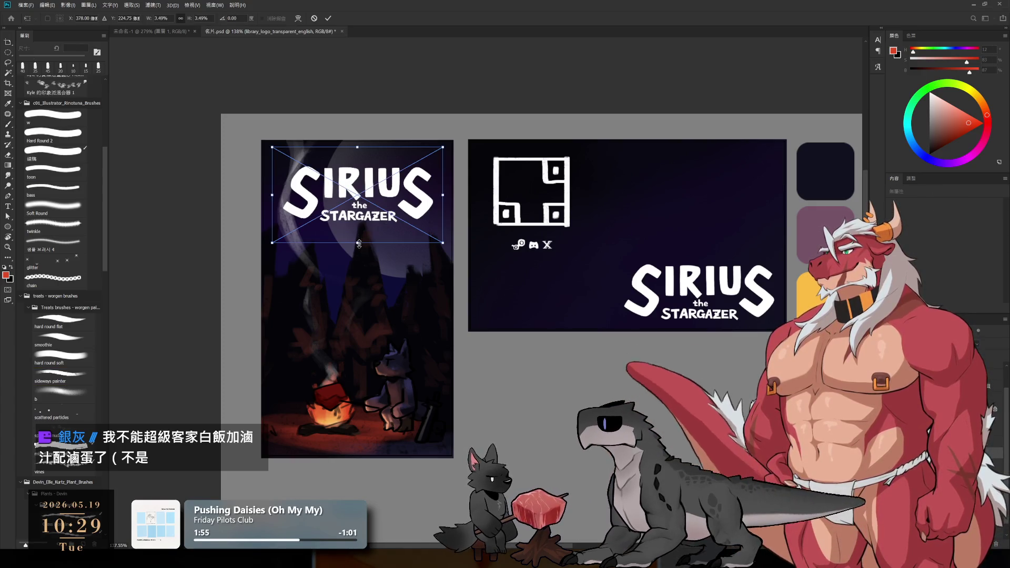
{"action": "left_click_drag", "start_coordinate": [359, 243], "coordinate": [363, 189]}
{"action": "scroll", "coordinate": [526, 237], "scroll_direction": "down", "scroll_amount": 2}
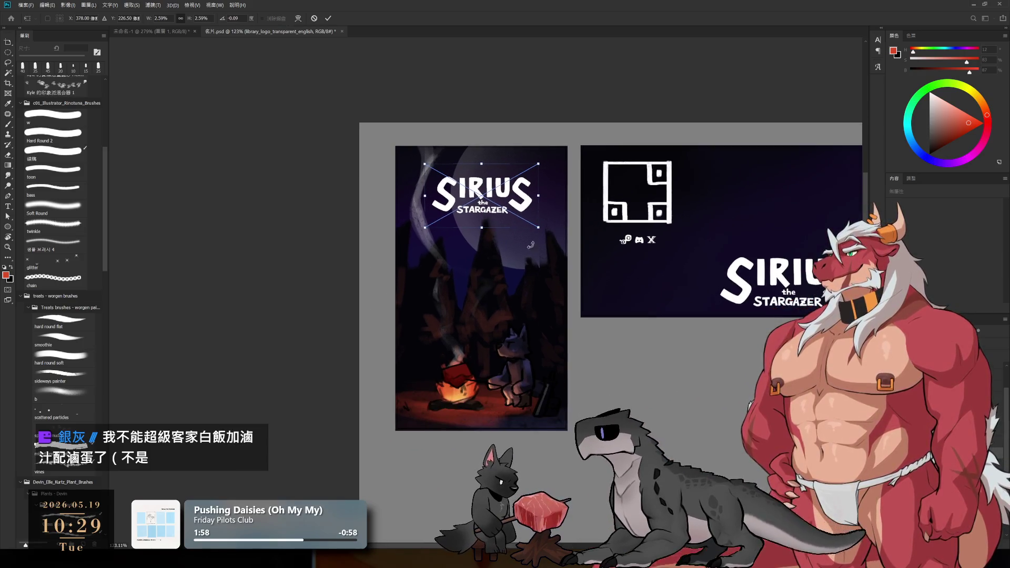
{"action": "key", "text": "Return"}
Enlarge the overlay on the poster's upper half to about 111% and shift it up.
{"action": "key", "text": "b"}
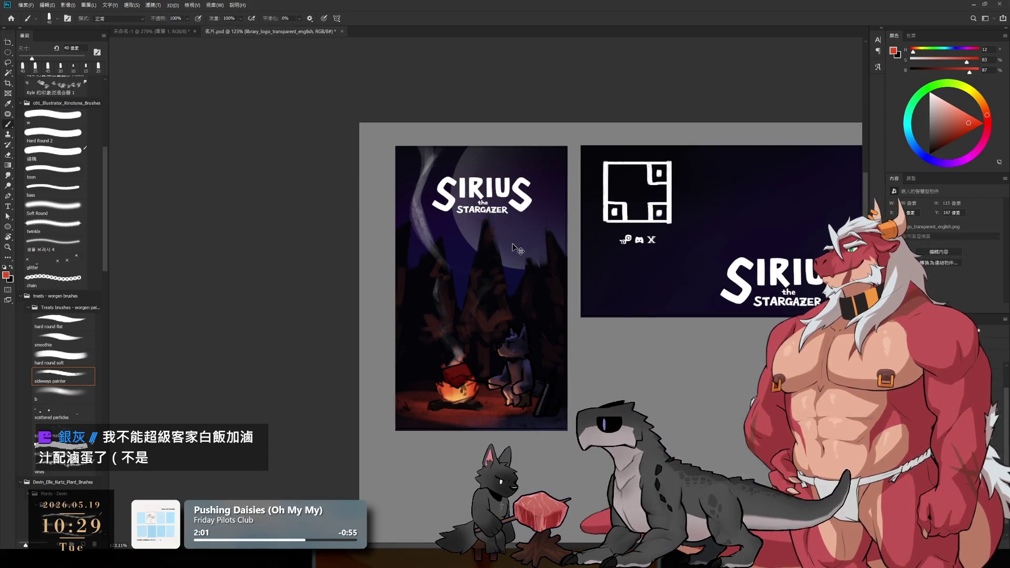
{"action": "left_click", "coordinate": [518, 250], "text": "ctrl"}
{"action": "key", "text": "ctrl+t"}
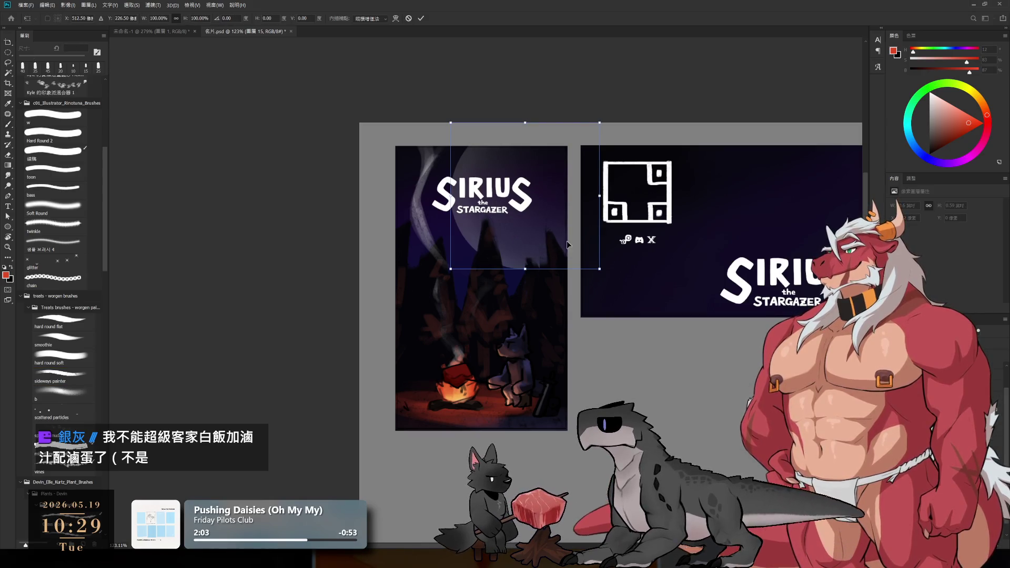
{"action": "left_click_drag", "start_coordinate": [599, 269], "coordinate": [615, 285]}
{"action": "left_click_drag", "start_coordinate": [569, 248], "coordinate": [573, 233]}
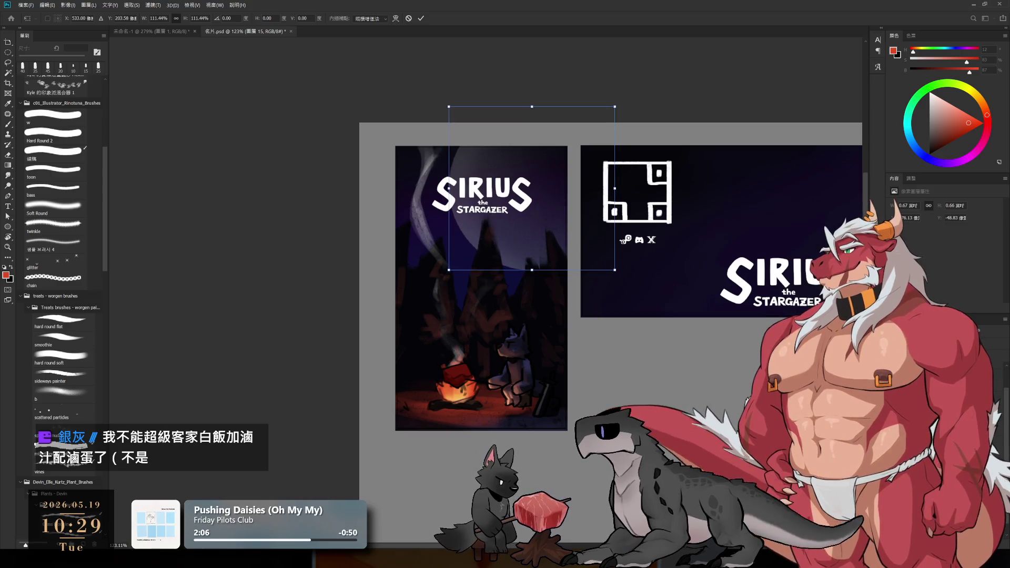
{"action": "key", "text": "Return"}
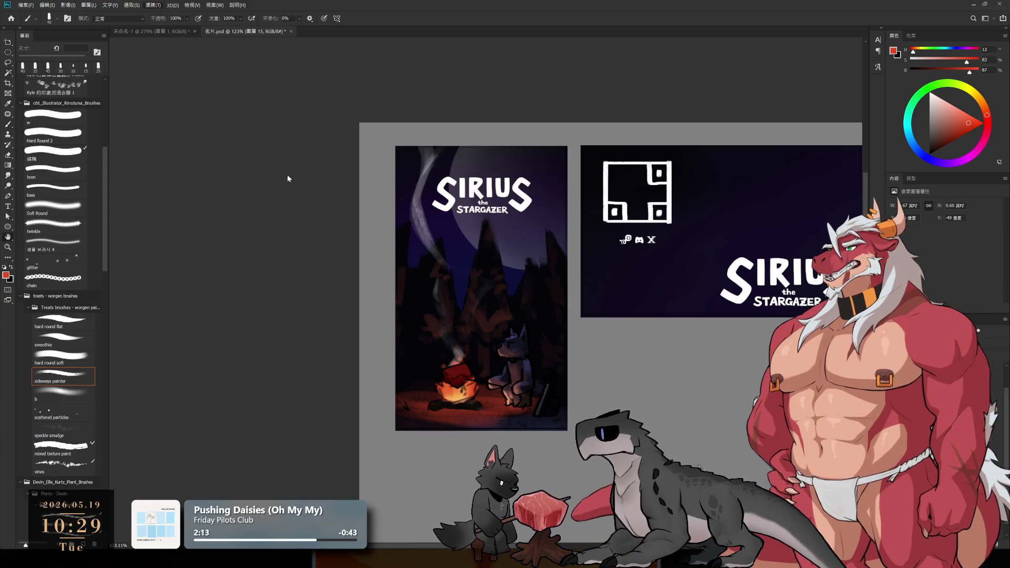
Compare the poster's earlier and latest versions using undo and redo.
{"action": "key", "text": "h"}
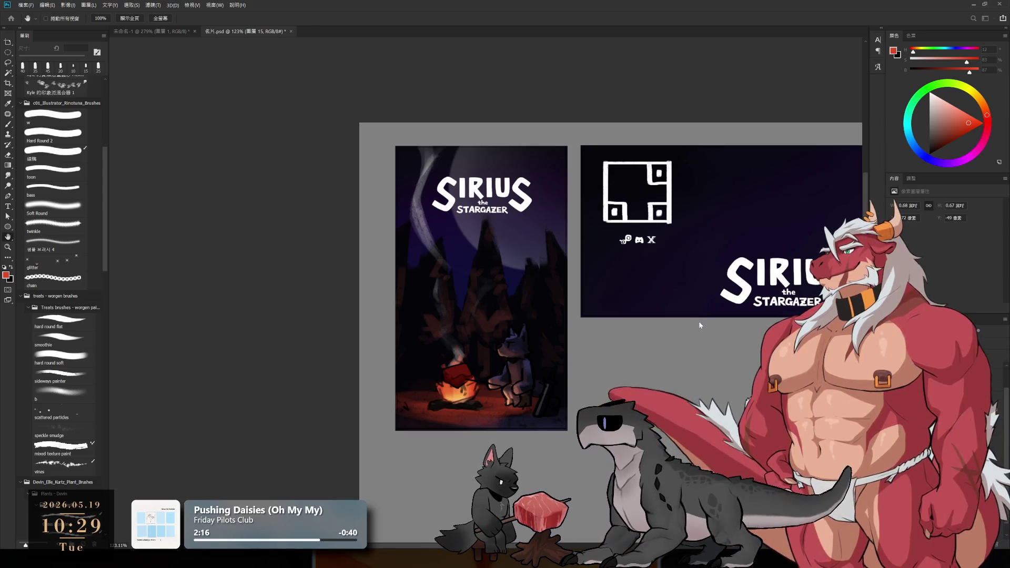
{"action": "key", "text": "b"}
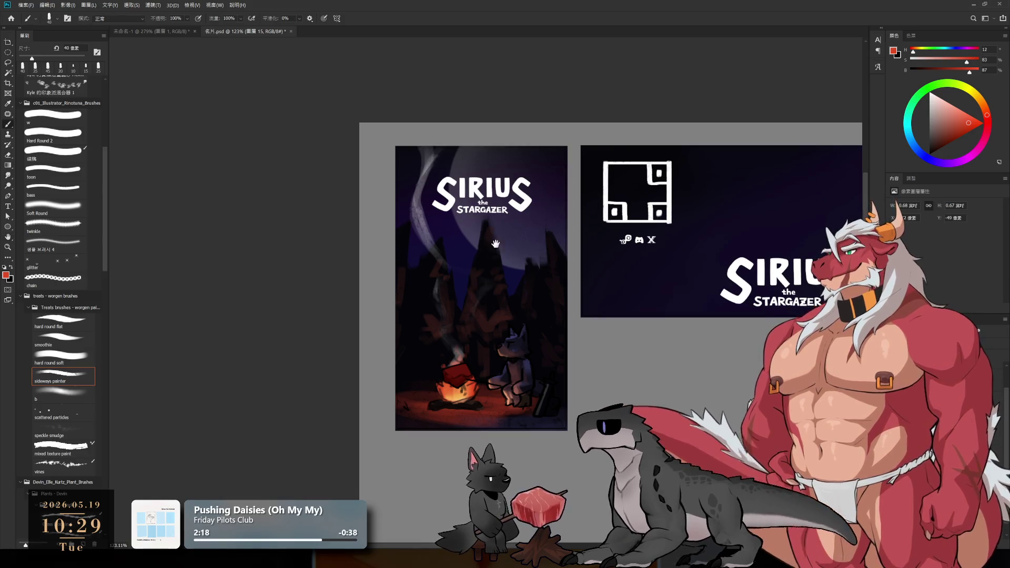
{"action": "scroll", "coordinate": [496, 244], "scroll_direction": "up", "scroll_amount": 5}
{"action": "scroll", "coordinate": [496, 253], "scroll_direction": "down", "scroll_amount": 3}
{"action": "scroll", "coordinate": [526, 285], "scroll_direction": "down", "scroll_amount": 2}
{"action": "scroll", "coordinate": [571, 317], "scroll_direction": "up", "scroll_amount": 2}
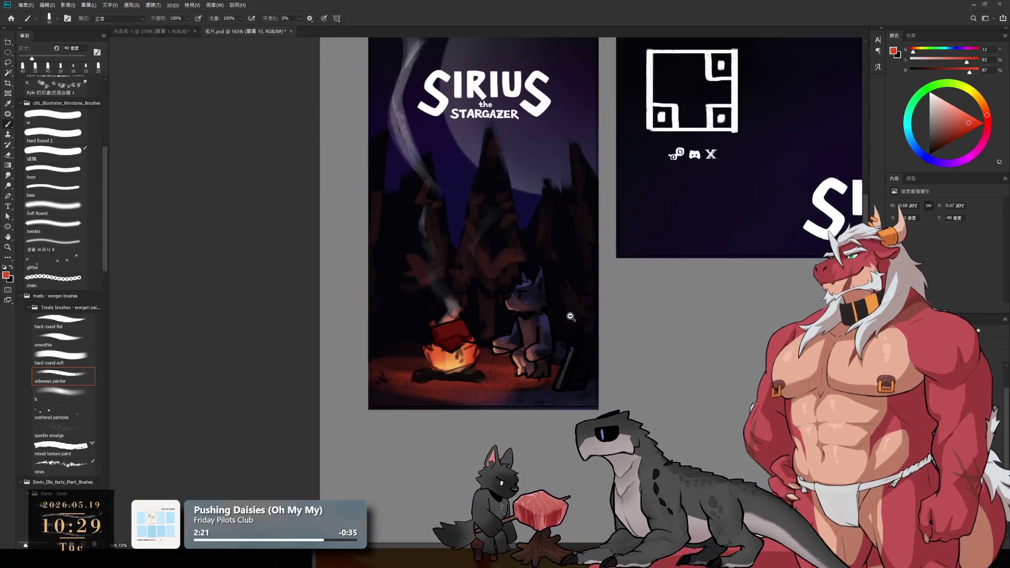
{"action": "scroll", "coordinate": [571, 317], "scroll_direction": "down", "scroll_amount": 2}
{"action": "scroll", "coordinate": [496, 270], "scroll_direction": "down", "scroll_amount": 1}
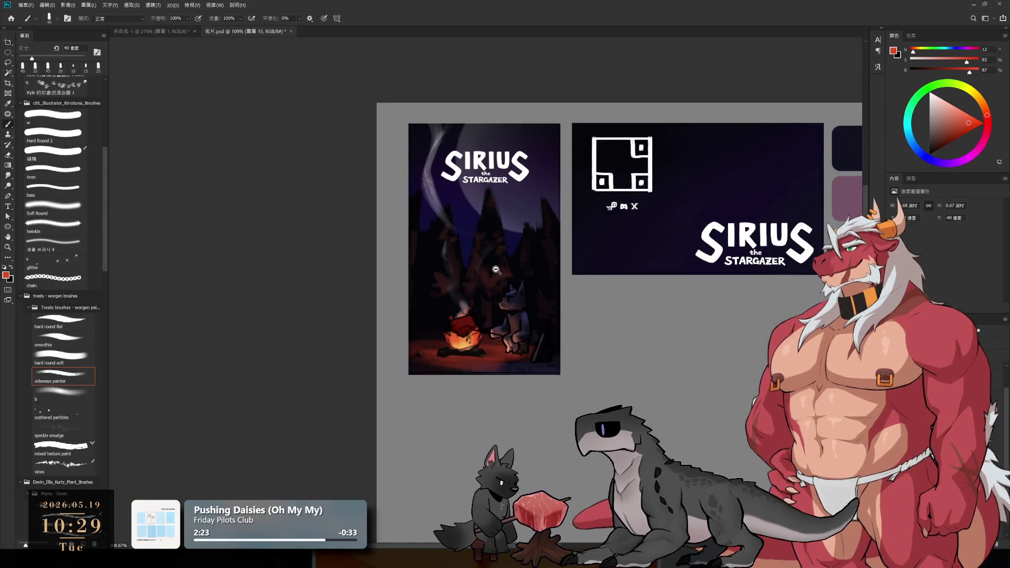
{"action": "scroll", "coordinate": [497, 270], "scroll_direction": "up", "scroll_amount": 3}
{"action": "scroll", "coordinate": [497, 270], "scroll_direction": "up", "scroll_amount": 1}
{"action": "scroll", "coordinate": [497, 270], "scroll_direction": "down", "scroll_amount": 1}
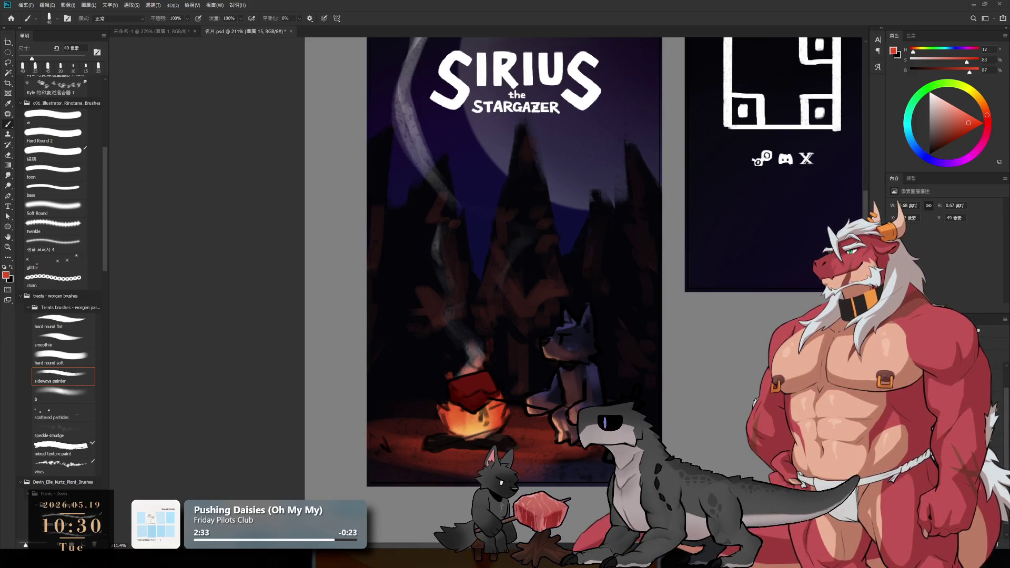
{"action": "key", "text": "ctrl+z"}
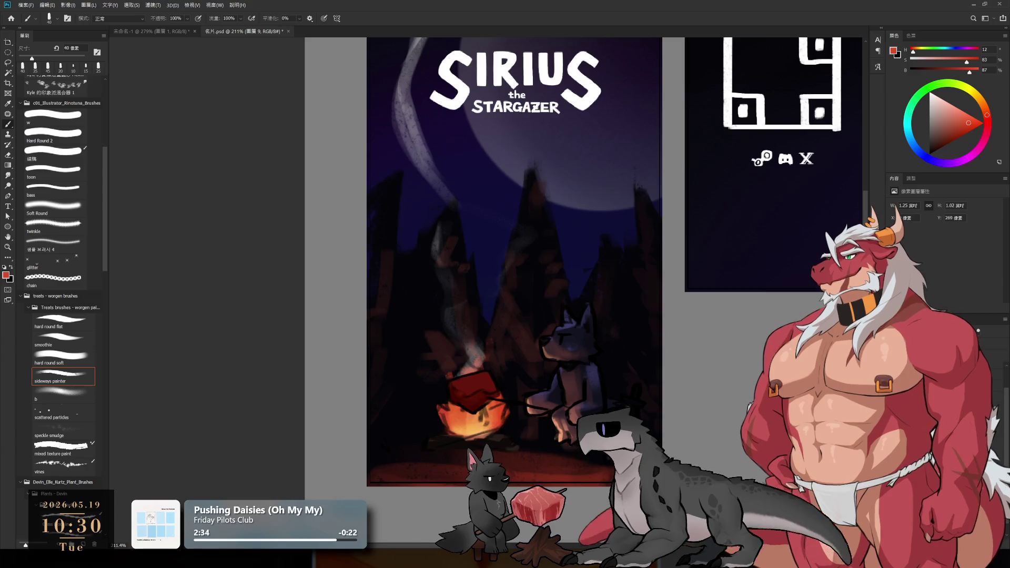
{"action": "key", "text": "ctrl+shift+z"}
{"action": "key", "text": "ctrl+z"}
{"action": "key", "text": "ctrl+shift+z"}
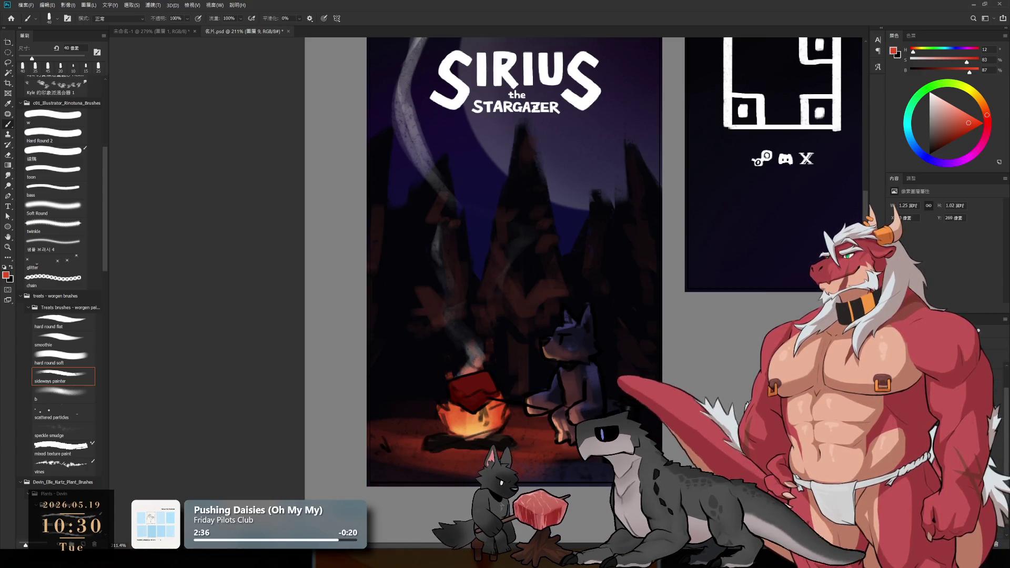
Paint black between the campfire smoke and the wolf, growing the brush to 100 px.
{"action": "key", "text": "d"}
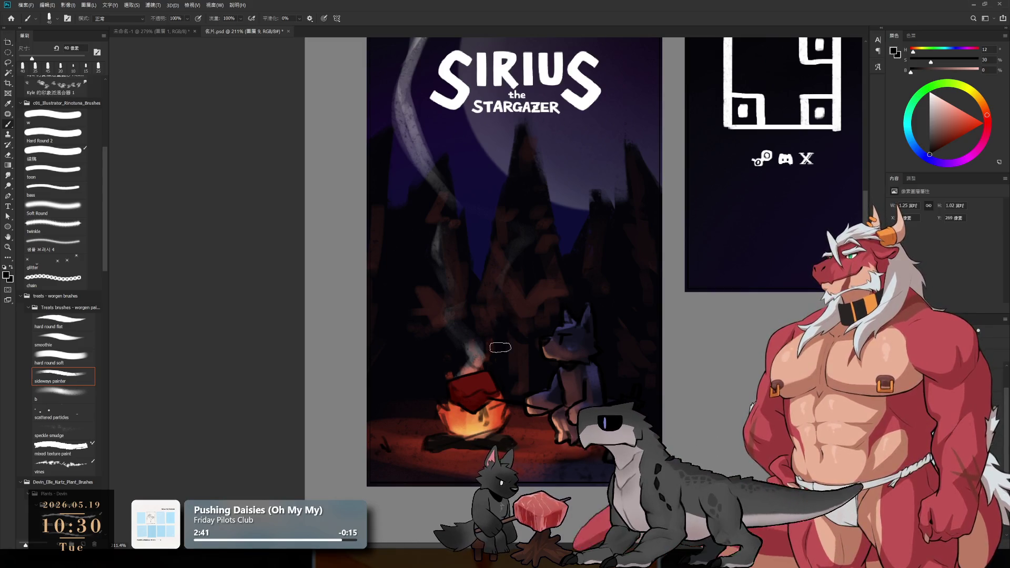
{"action": "left_click_drag", "start_coordinate": [500, 348], "coordinate": [503, 367]}
{"action": "key", "text": "bracketright"}
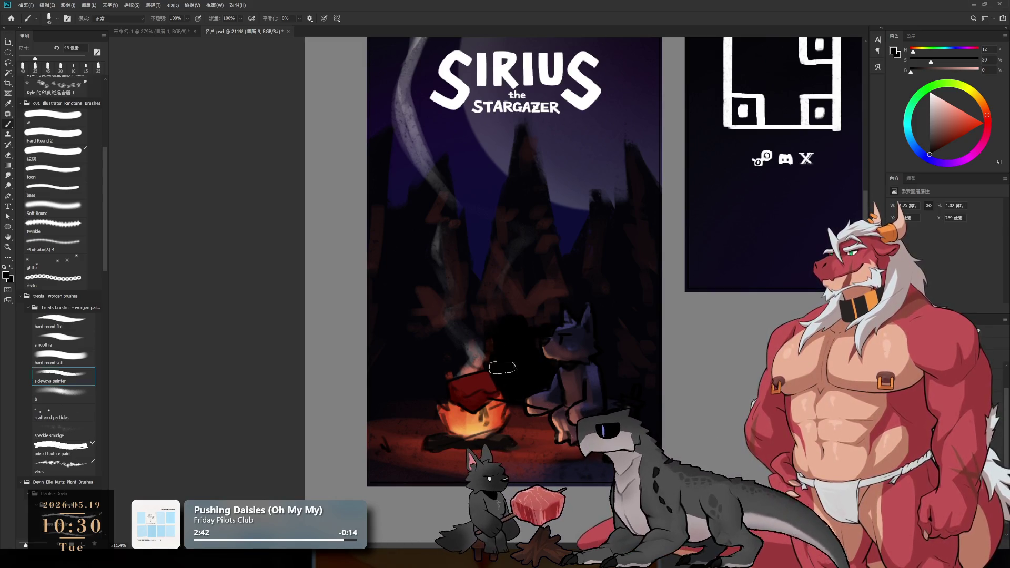
{"action": "key", "text": "bracketright"}
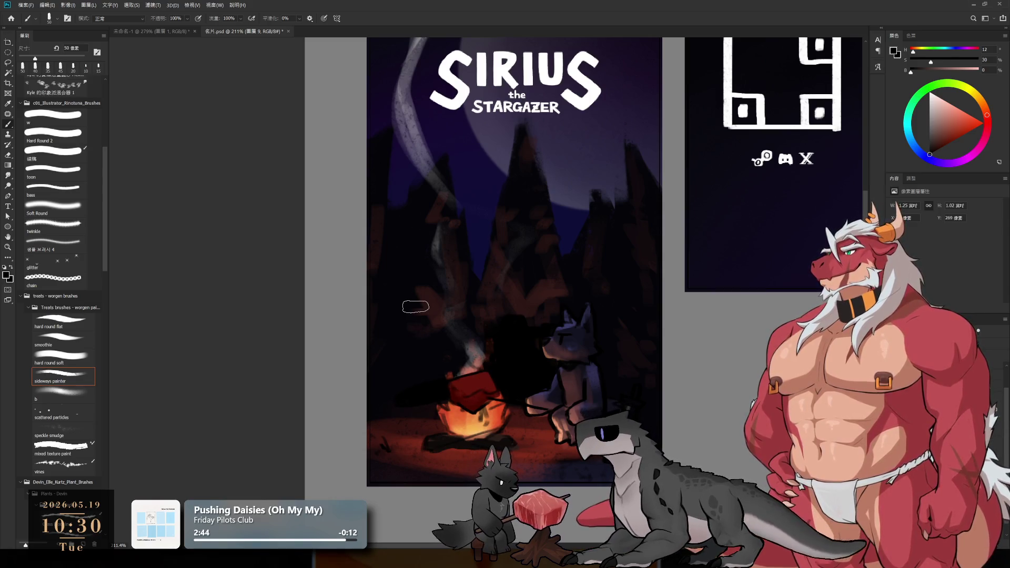
{"action": "key", "text": "bracketright"}
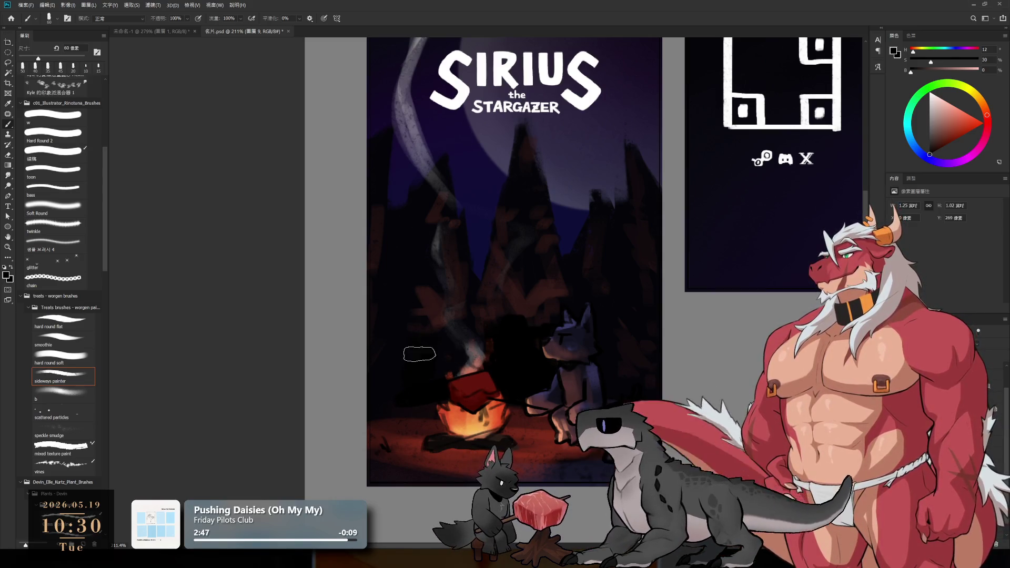
{"action": "key", "text": "bracketright"}
{"action": "key", "text": "bracketright"}
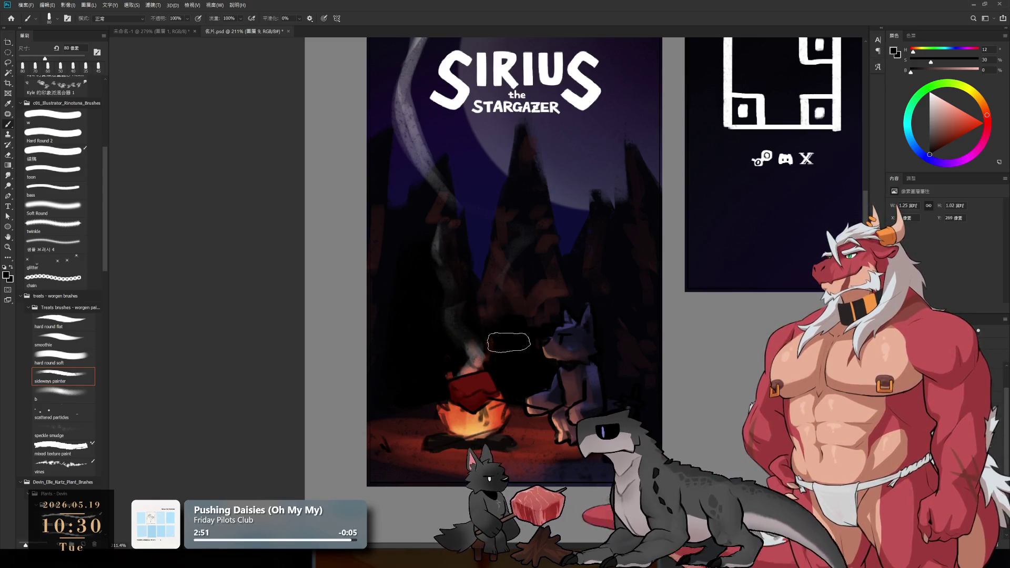
{"action": "key", "text": "bracketright"}
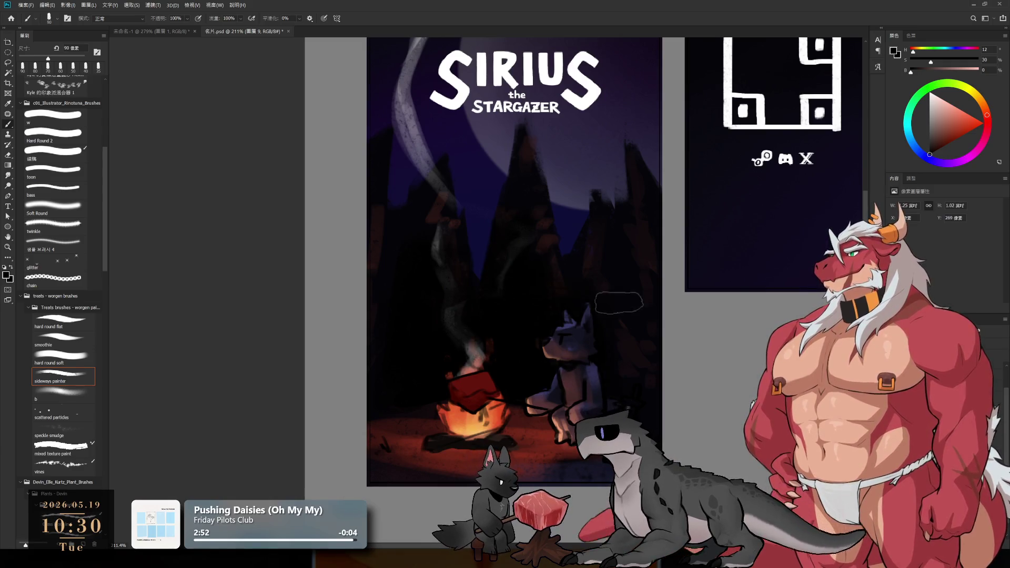
{"action": "key", "text": "bracketright"}
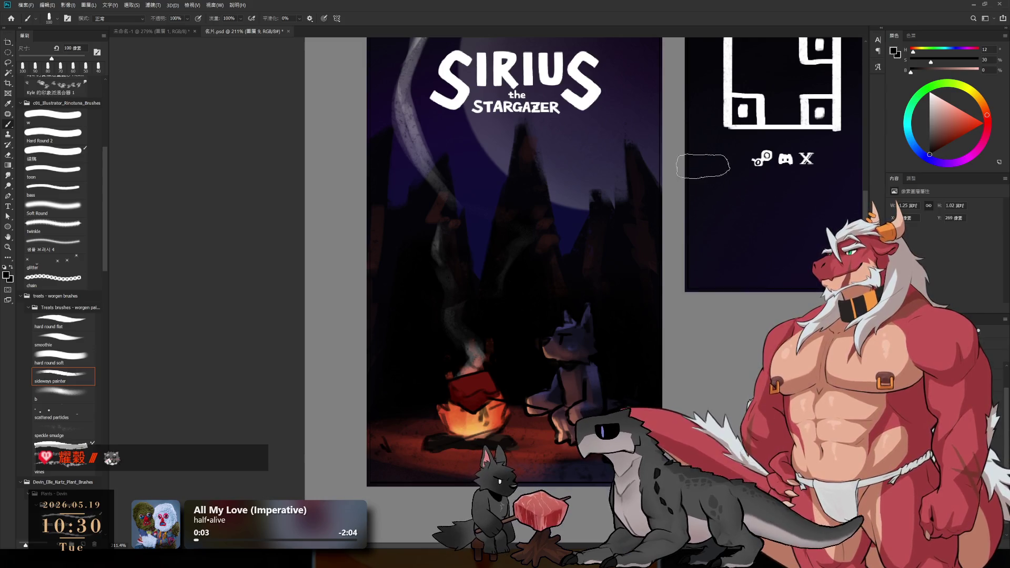
Zoom in on the campfire and wolf, choose bright orange and shrink the brush to 7 px.
{"action": "left_click_drag", "start_coordinate": [675, 309], "coordinate": [730, 252]}
{"action": "scroll", "coordinate": [606, 279], "scroll_direction": "up", "scroll_amount": 5}
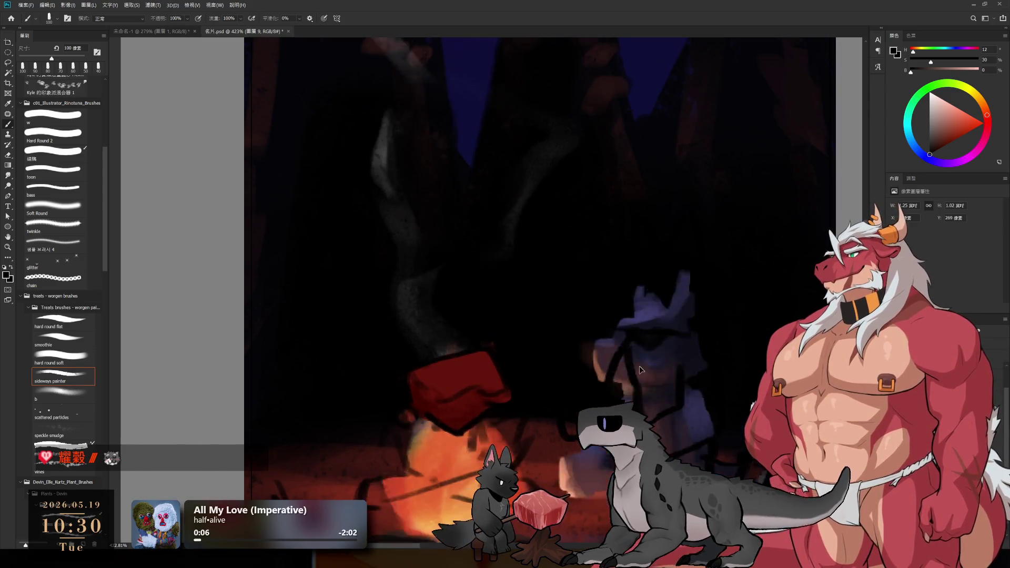
{"action": "left_click", "coordinate": [492, 415], "text": "alt"}
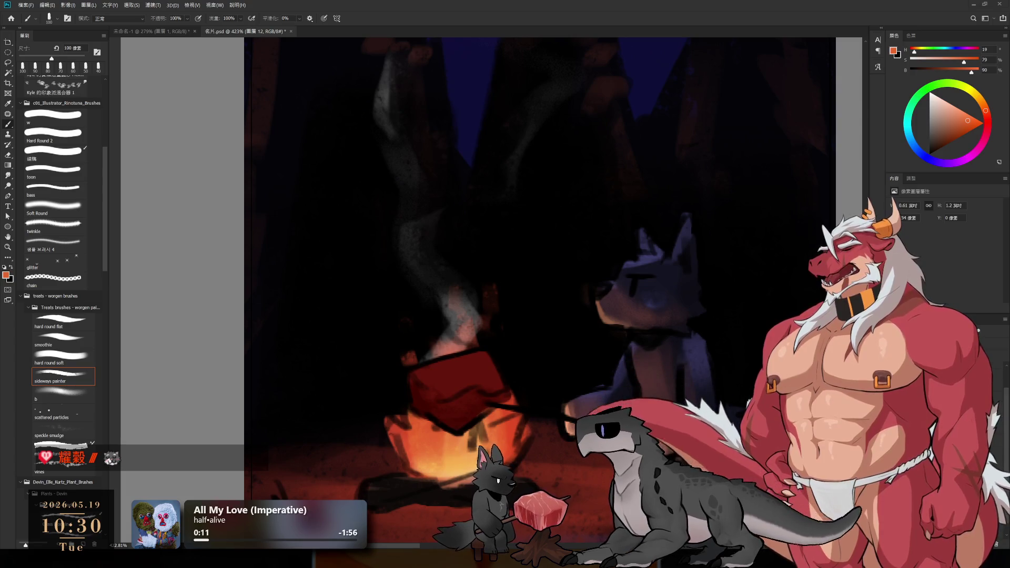
{"action": "key", "text": "bracketleft"}
{"action": "key", "text": "bracketleft"}
{"action": "key", "text": "bracketleft"}
{"action": "key", "text": "bracketleft"}
{"action": "key", "text": "bracketleft"}
{"action": "key", "text": "bracketleft"}
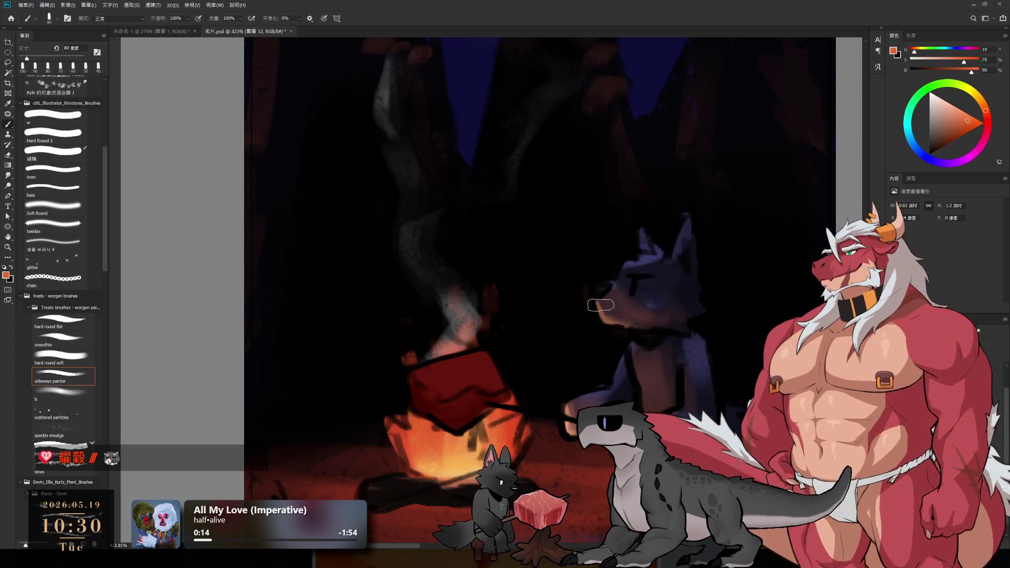
{"action": "key", "text": "bracketleft"}
{"action": "key", "text": "bracketleft"}
{"action": "key", "text": "bracketleft"}
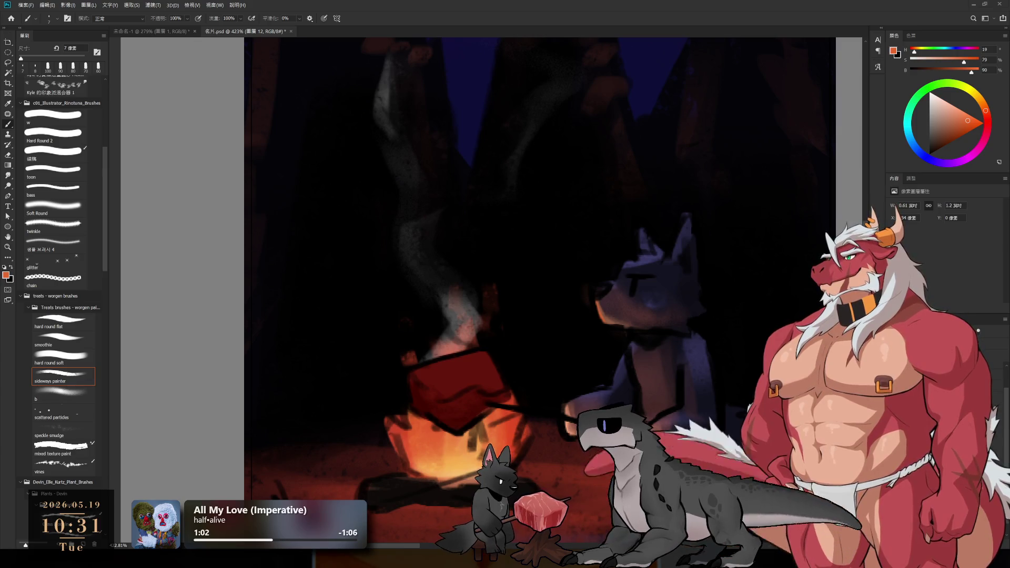
{"action": "scroll", "coordinate": [582, 267], "scroll_direction": "down", "scroll_amount": 1}
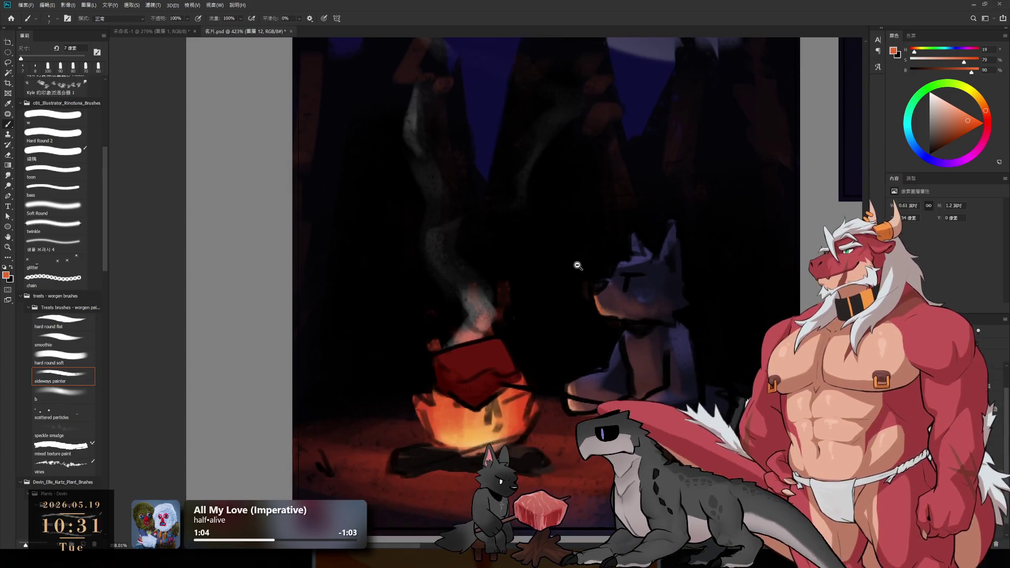
{"action": "scroll", "coordinate": [581, 266], "scroll_direction": "down", "scroll_amount": 1}
{"action": "left_click_drag", "start_coordinate": [541, 217], "coordinate": [600, 191]}
{"action": "scroll", "coordinate": [542, 300], "scroll_direction": "down", "scroll_amount": 1}
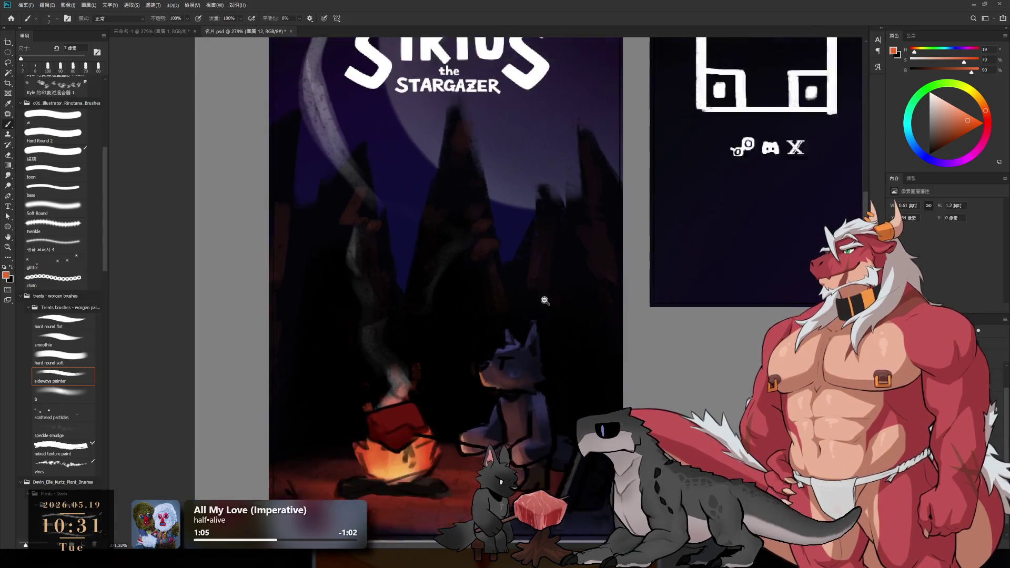
{"action": "scroll", "coordinate": [541, 300], "scroll_direction": "down", "scroll_amount": 1}
Zoom out until the poster, logo banner and four colour swatches are all visible.
{"action": "scroll", "coordinate": [539, 304], "scroll_direction": "up", "scroll_amount": 1}
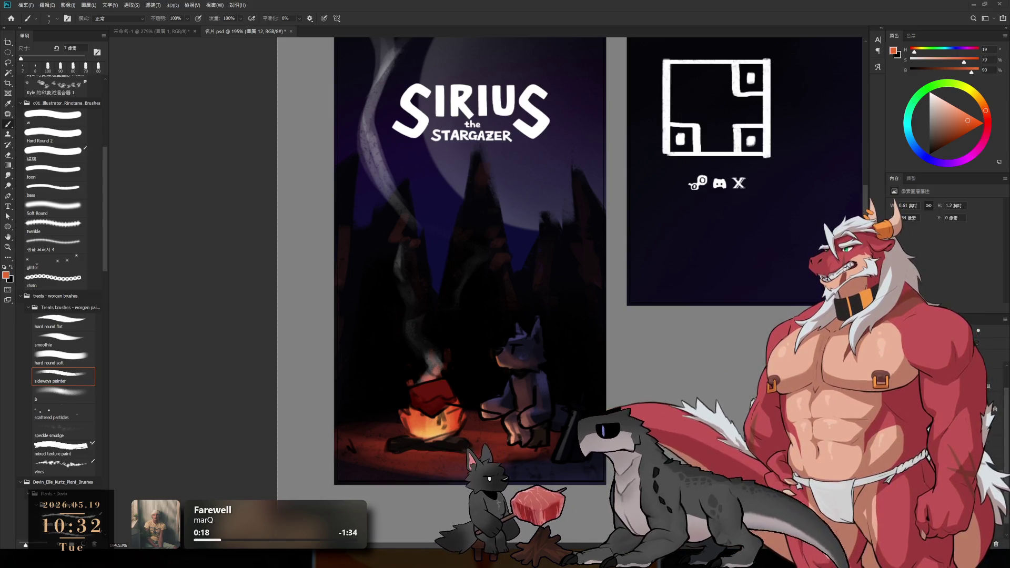
{"action": "left_click", "coordinate": [471, 197], "text": "alt"}
{"action": "left_click", "coordinate": [435, 206], "text": "alt"}
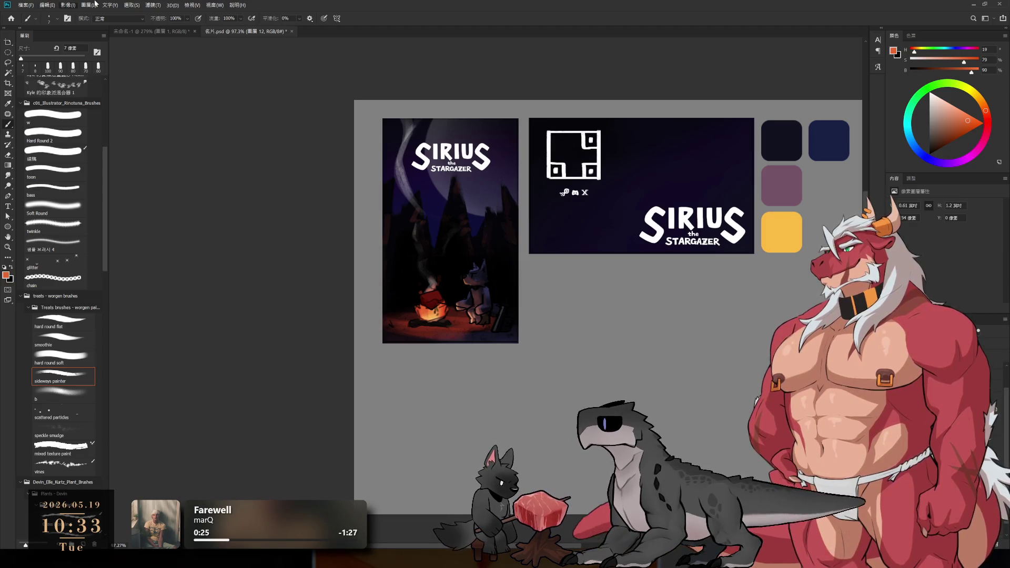
Draw a small rectangular selection in the empty grey area below the logo banner.
{"action": "left_click", "coordinate": [8, 52]}
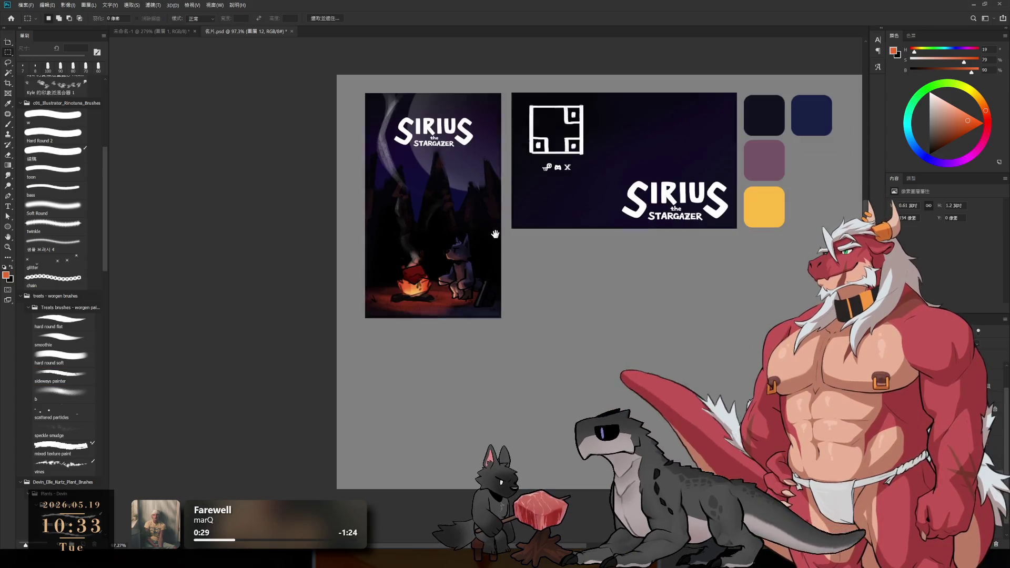
{"action": "scroll", "coordinate": [551, 259], "scroll_direction": "up", "scroll_amount": 4}
{"action": "left_click_drag", "start_coordinate": [549, 256], "coordinate": [608, 331]}
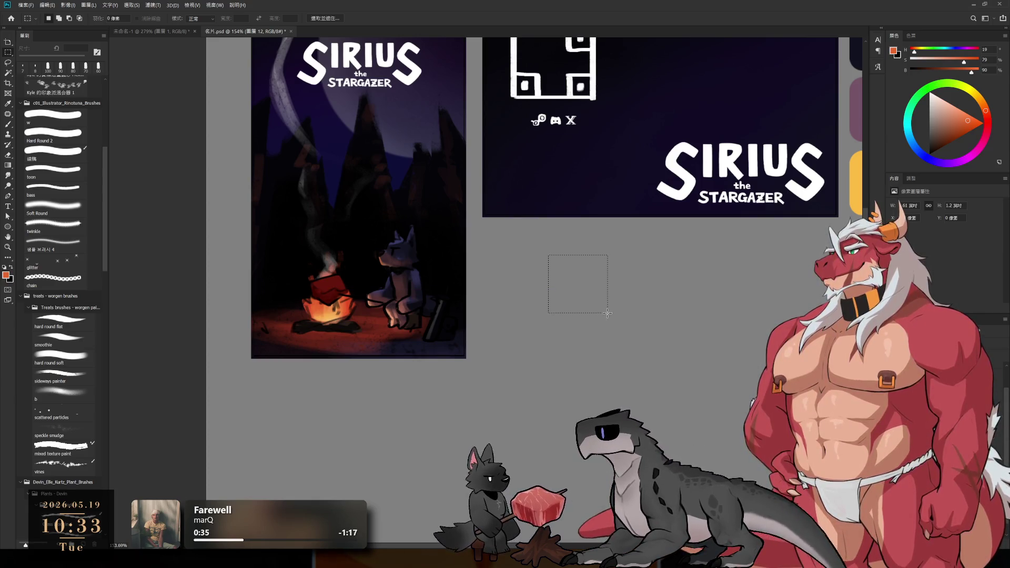
{"action": "mouse_move", "coordinate": [609, 331]}
{"action": "left_mouse_down"}
{"action": "mouse_move", "coordinate": [606, 313]}
{"action": "mouse_move", "coordinate": [590, 314]}
{"action": "left_mouse_up"}
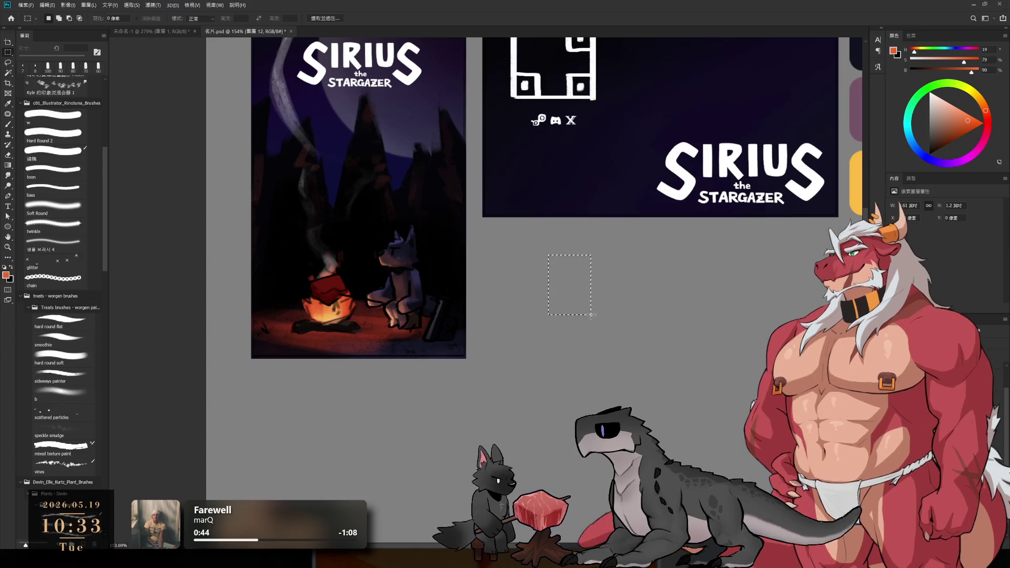
Fill the selection with black on a new layer and deselect it.
{"action": "key", "text": "b"}
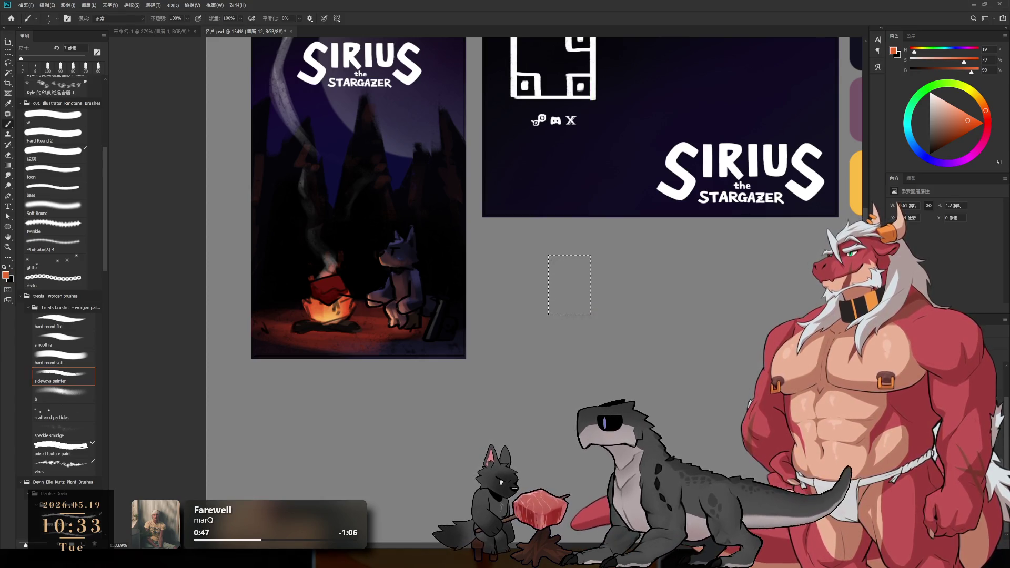
{"action": "key", "text": "ctrl+shift+alt+n"}
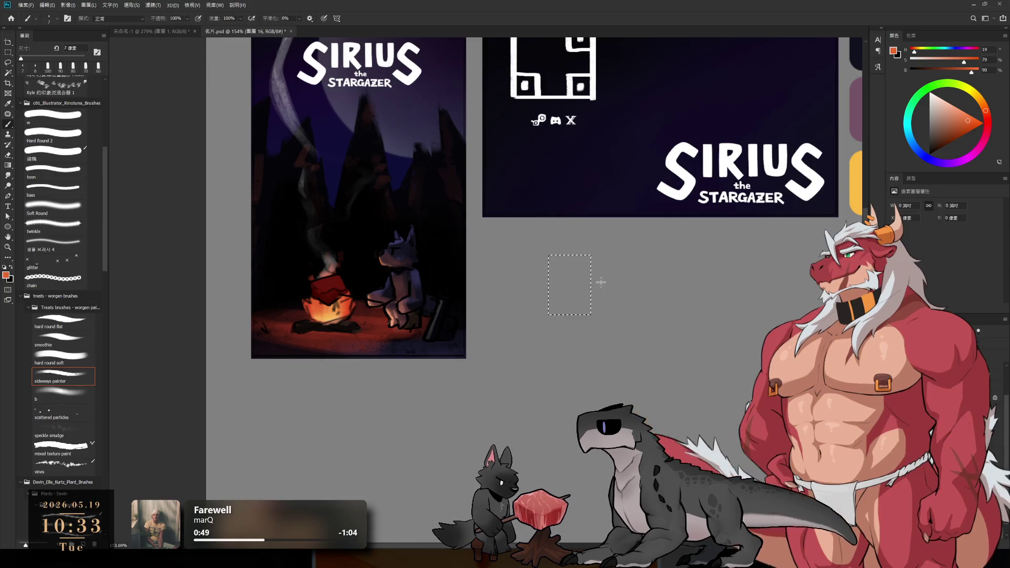
{"action": "key", "text": "alt+BackSpace"}
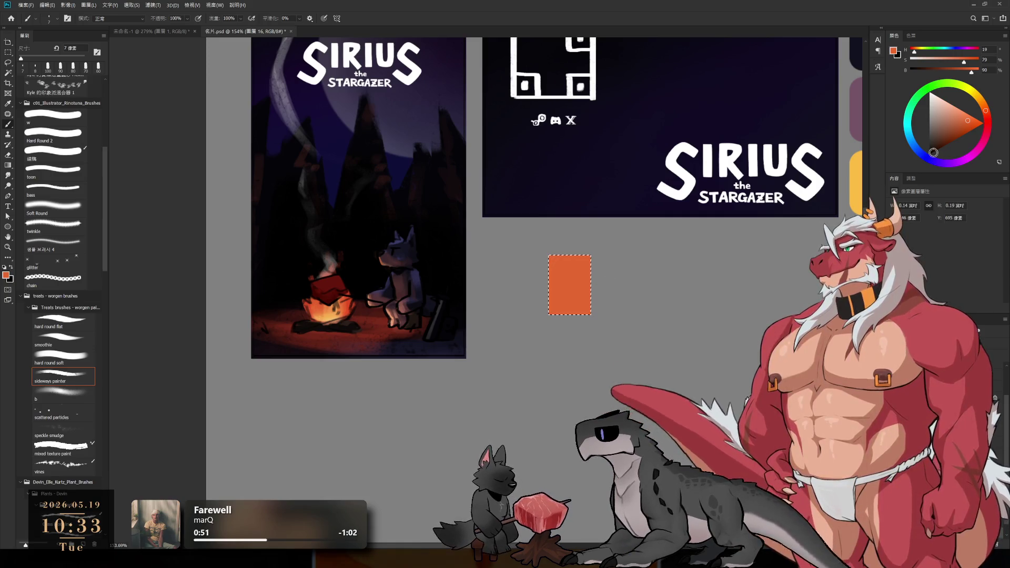
{"action": "left_click", "coordinate": [930, 99]}
{"action": "left_click_drag", "start_coordinate": [930, 99], "coordinate": [930, 154]}
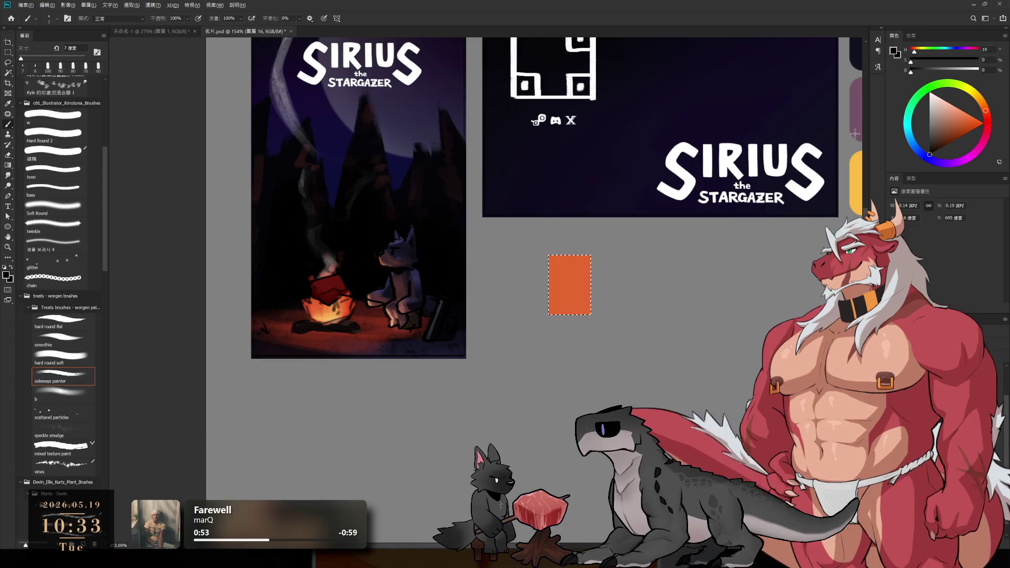
{"action": "key", "text": "alt+BackSpace"}
{"action": "key", "text": "l"}
{"action": "key", "text": "ctrl+d"}
Scale the black rectangle into a tall panel and move it under the banner.
{"action": "scroll", "coordinate": [581, 323], "scroll_direction": "down", "scroll_amount": 3}
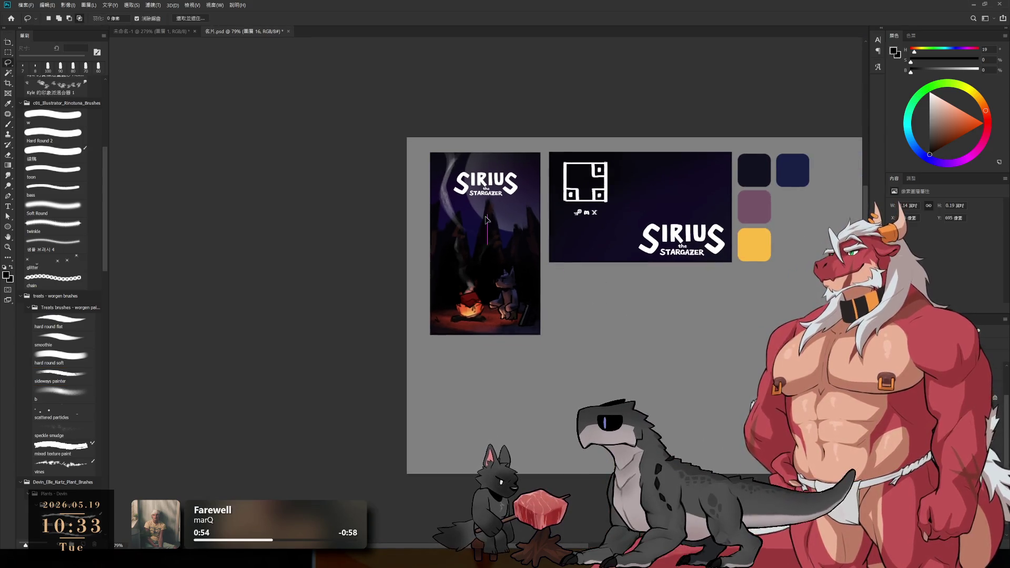
{"action": "key", "text": "ctrl+t"}
{"action": "left_click_drag", "start_coordinate": [586, 318], "coordinate": [698, 480]}
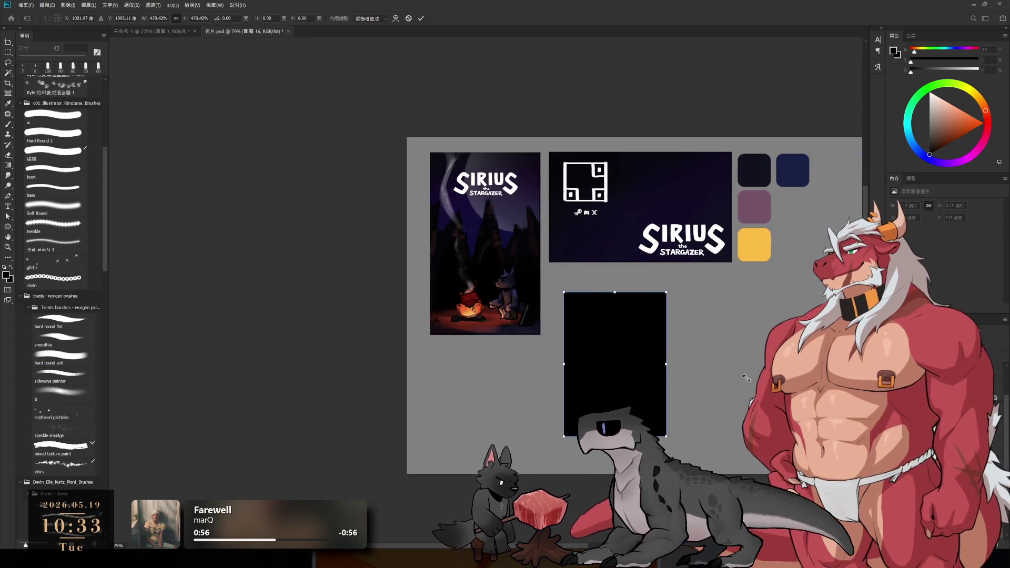
{"action": "left_click_drag", "start_coordinate": [629, 372], "coordinate": [612, 350]}
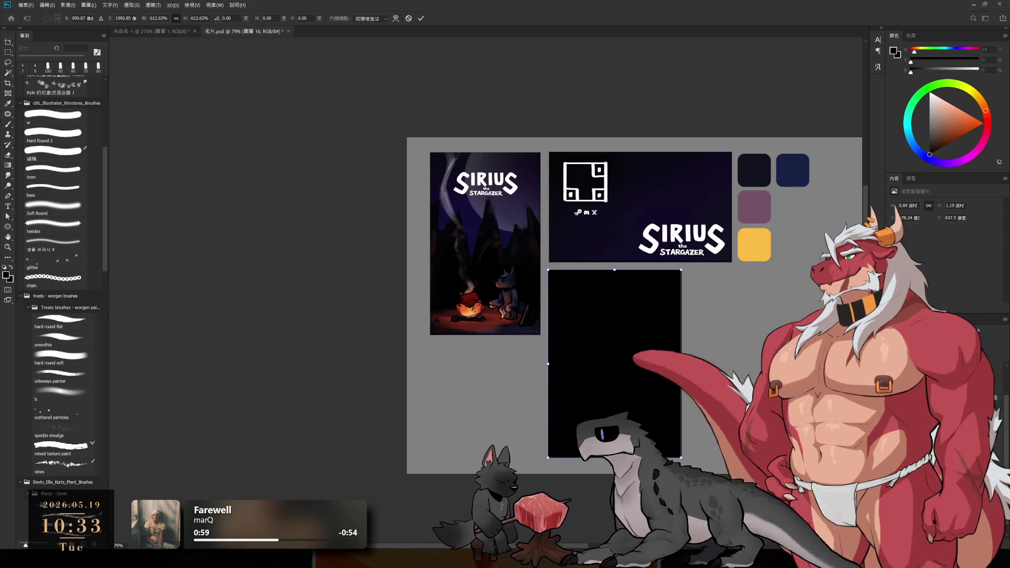
{"action": "left_click_drag", "start_coordinate": [682, 458], "coordinate": [672, 444]}
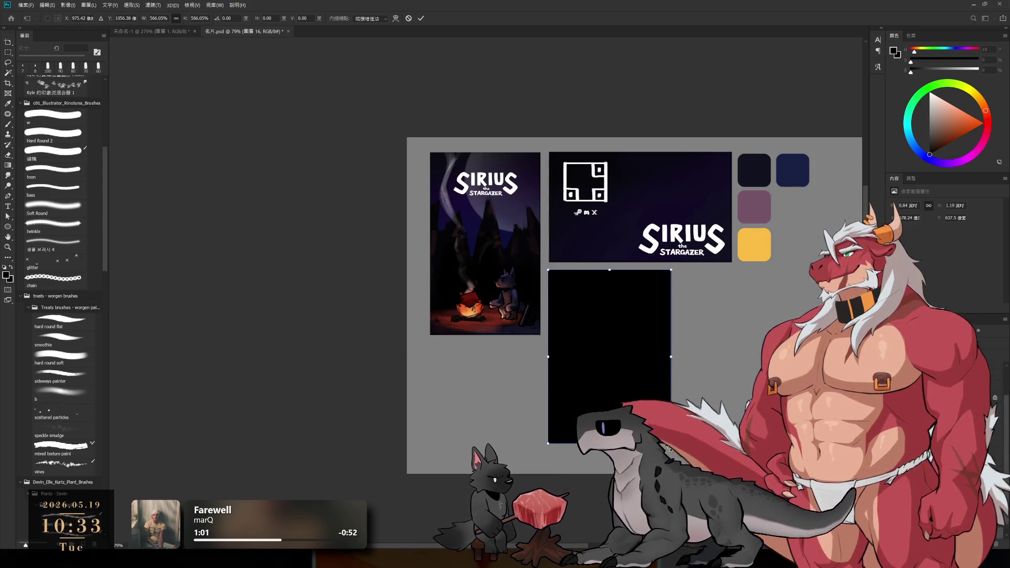
{"action": "key", "text": "Return"}
{"action": "scroll", "coordinate": [619, 363], "scroll_direction": "up", "scroll_amount": 2}
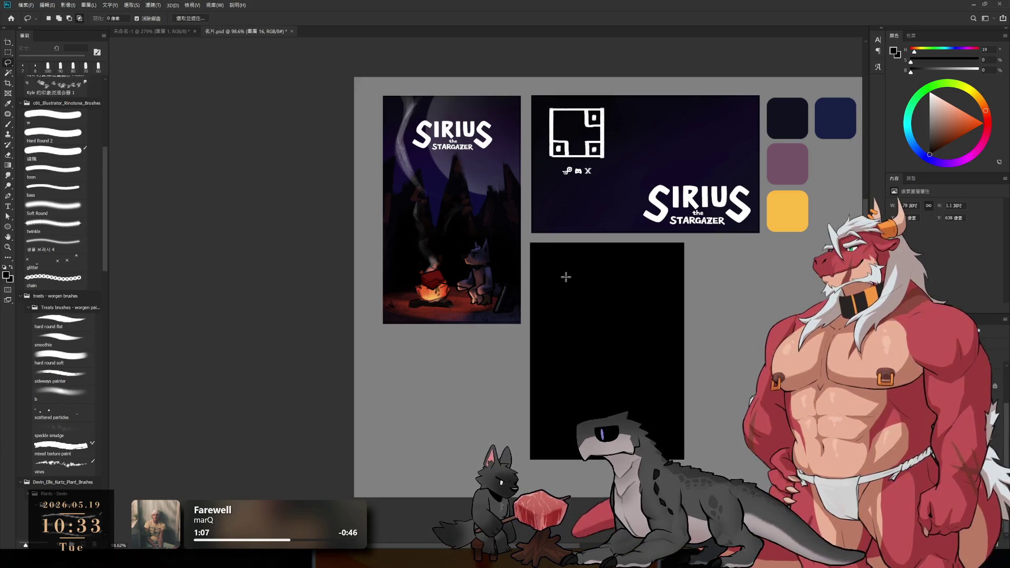
{"action": "left_click_drag", "start_coordinate": [629, 266], "coordinate": [442, 309]}
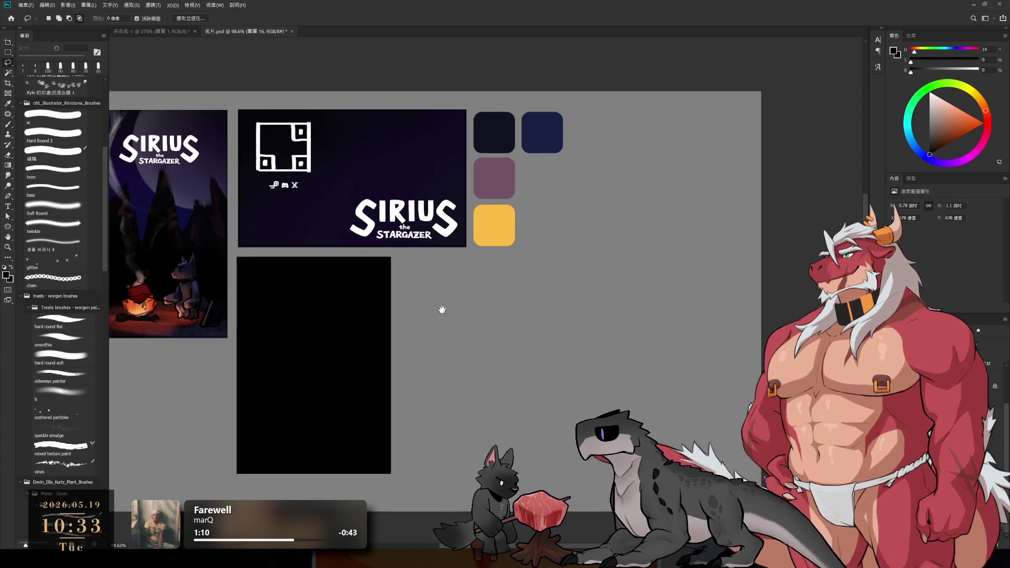
{"action": "left_click_drag", "start_coordinate": [320, 351], "coordinate": [563, 330]}
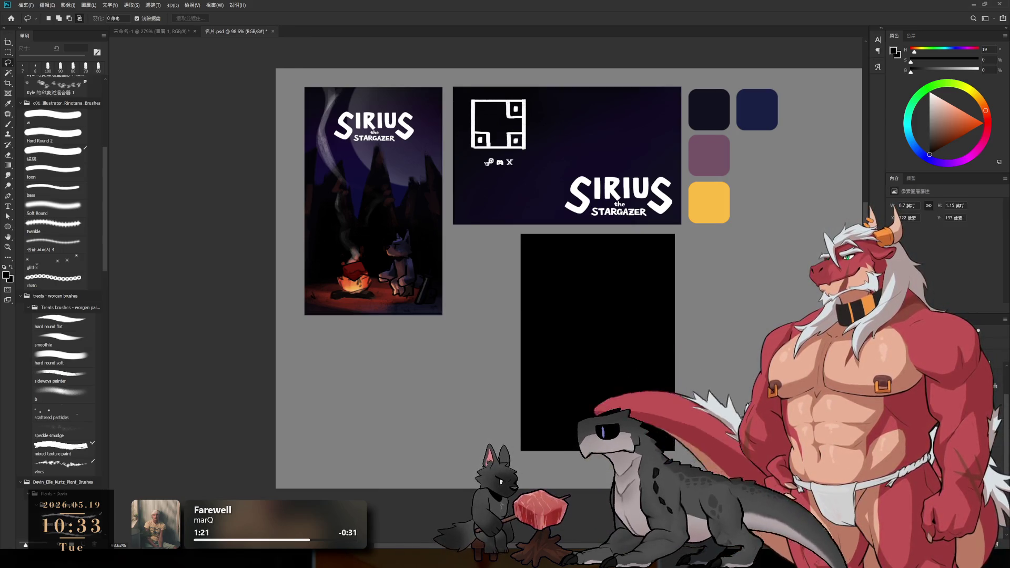
Place copies of the campfire poster and SIRIUS logo over the black panel.
{"action": "key", "text": "ctrl+t"}
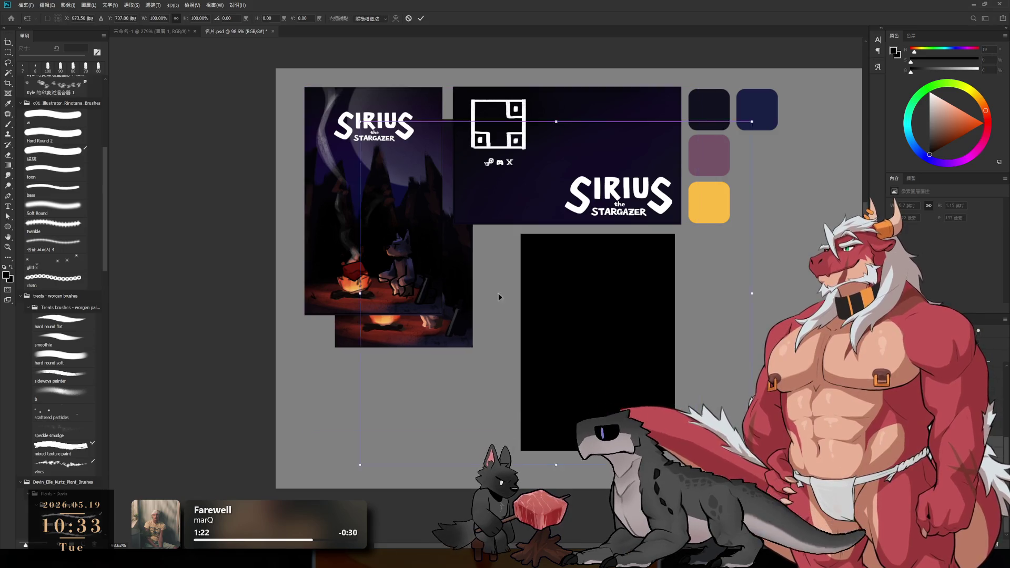
{"action": "left_click_drag", "start_coordinate": [416, 255], "coordinate": [610, 359]}
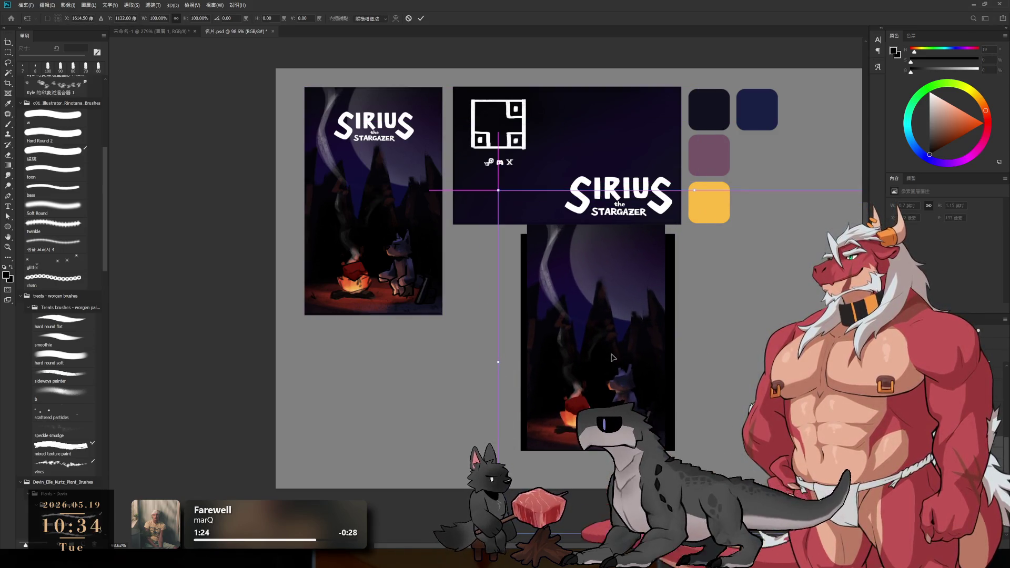
{"action": "key", "text": "l"}
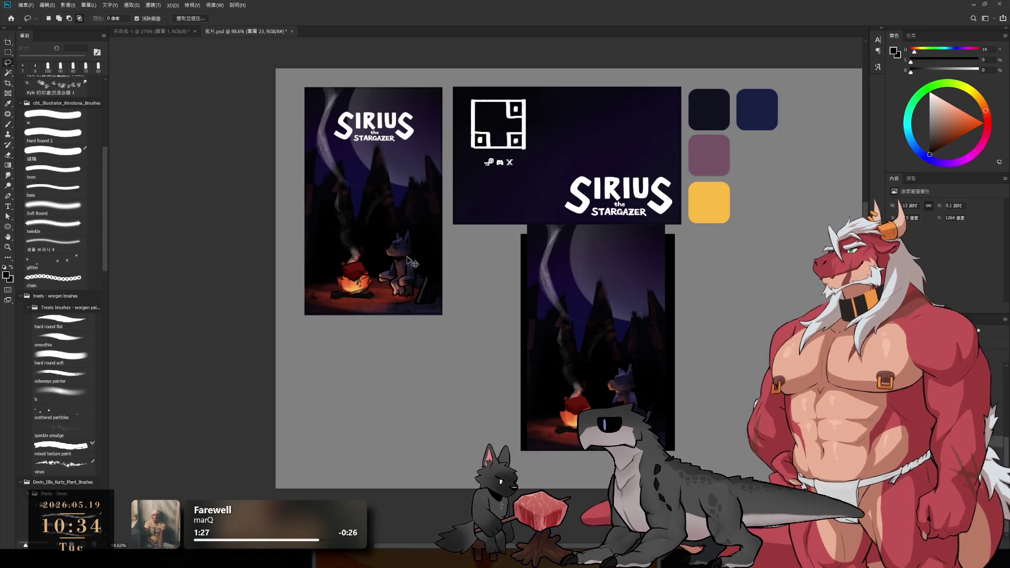
{"action": "left_click", "coordinate": [399, 255], "text": "ctrl"}
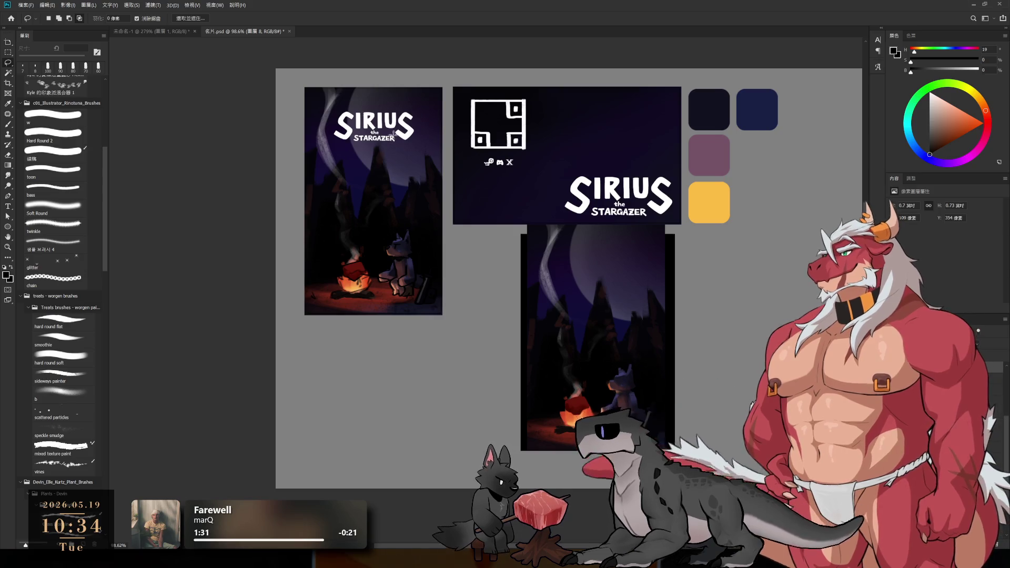
{"action": "left_click", "coordinate": [410, 141], "text": "ctrl"}
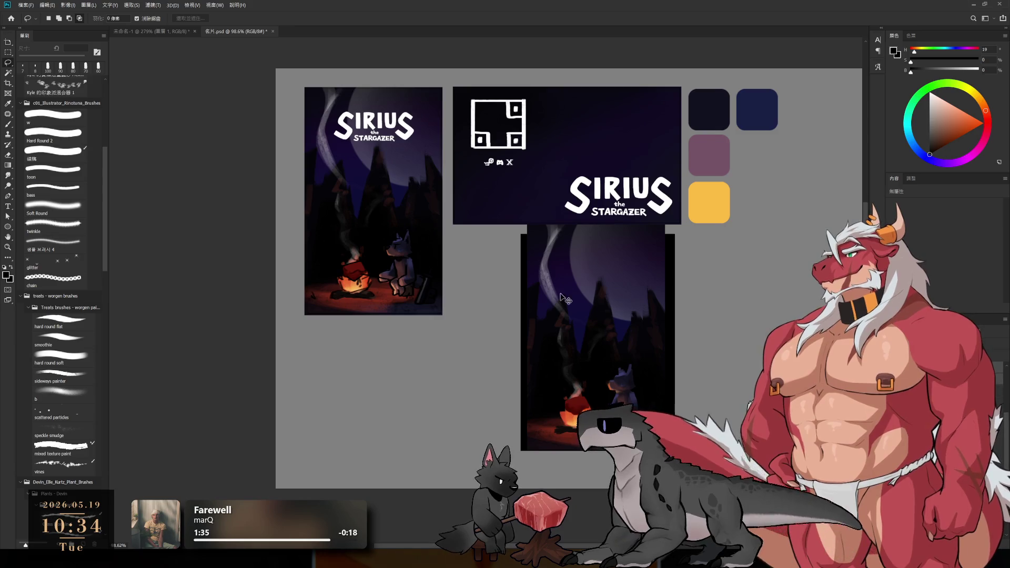
{"action": "key", "text": "ctrl+alt+t"}
{"action": "left_click_drag", "start_coordinate": [383, 217], "coordinate": [606, 345]}
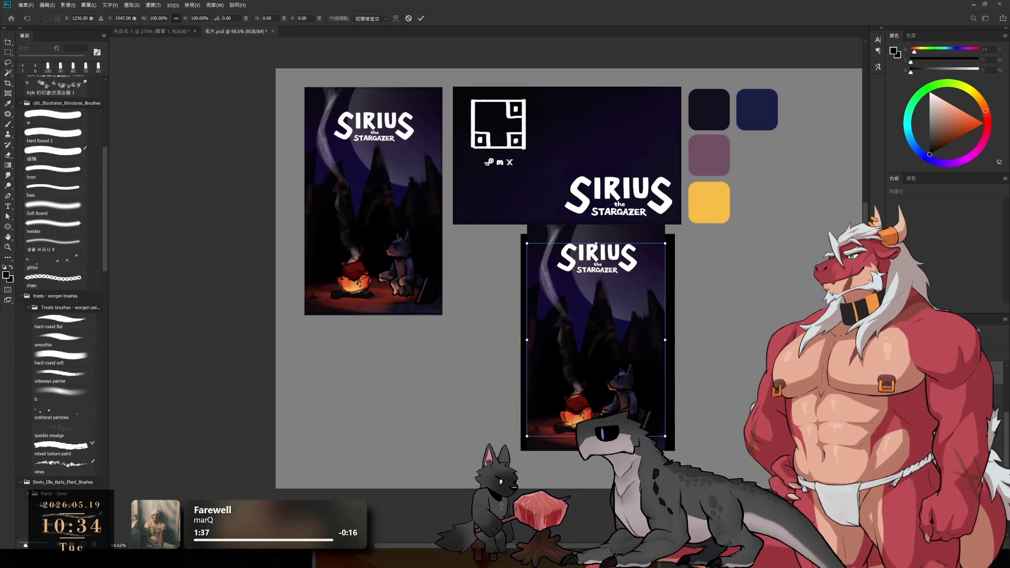
{"action": "scroll", "coordinate": [608, 421], "scroll_direction": "up", "scroll_amount": 5}
{"action": "key", "text": "Return"}
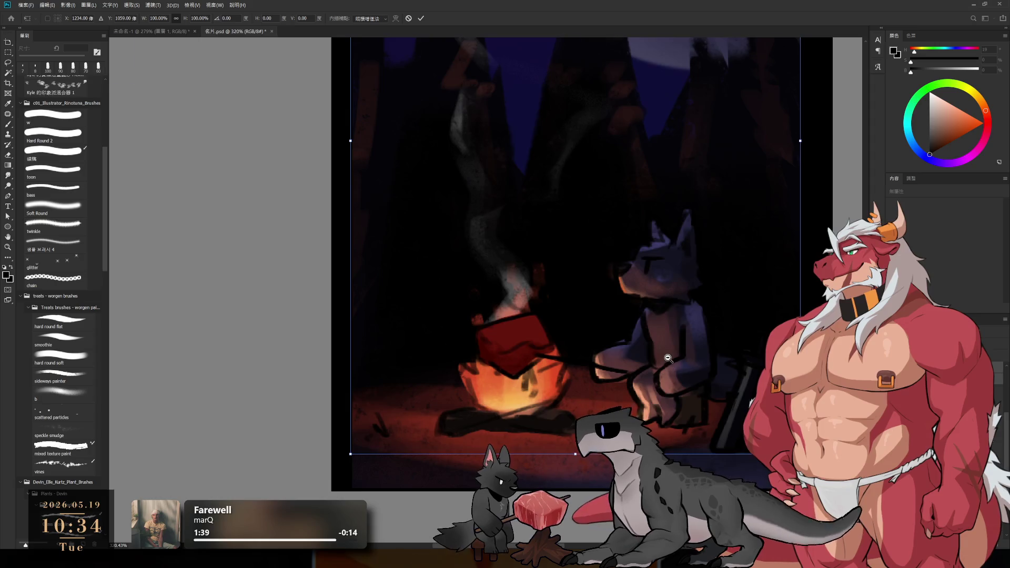
{"action": "scroll", "coordinate": [718, 315], "scroll_direction": "down", "scroll_amount": 4}
{"action": "scroll", "coordinate": [717, 316], "scroll_direction": "down", "scroll_amount": 1}
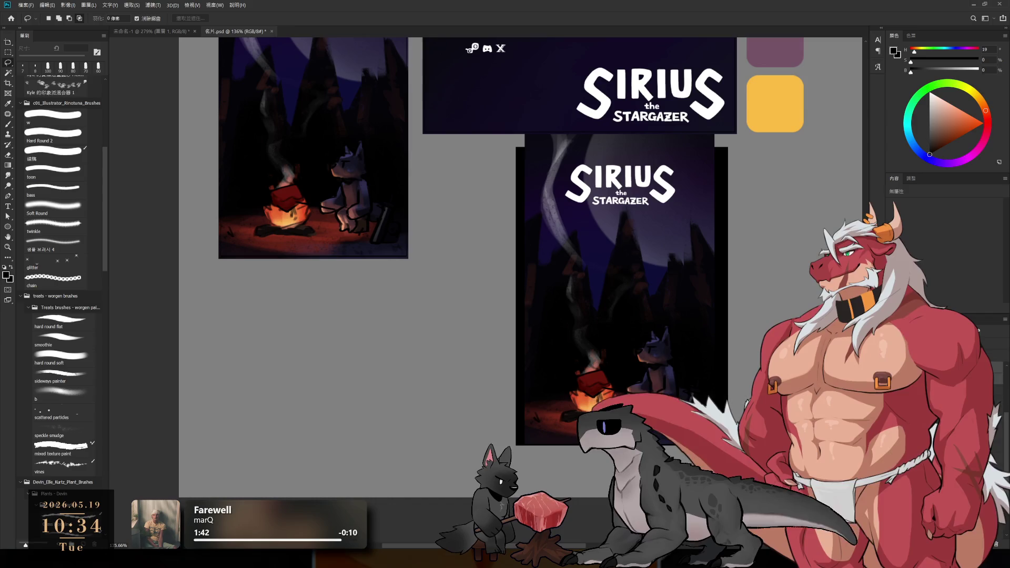
{"action": "key", "text": "alt+bracketleft"}
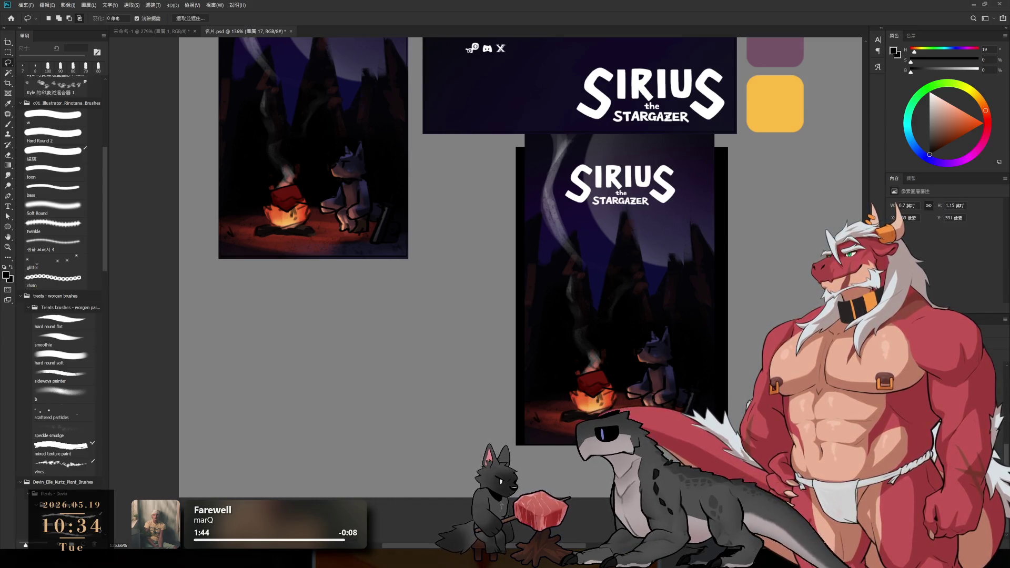
{"action": "key", "text": "alt+bracketleft"}
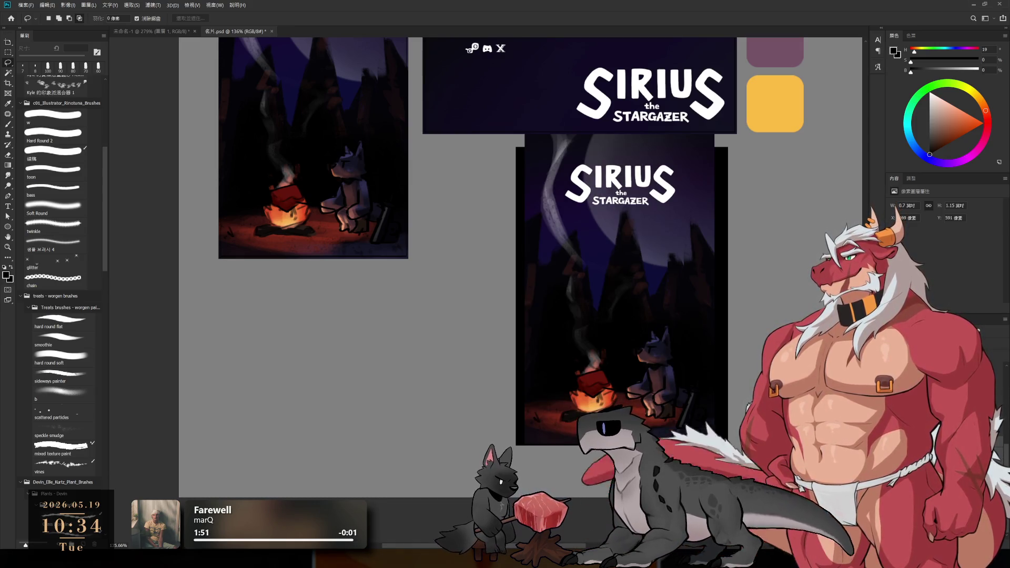
{"action": "key", "text": "alt+bracketleft"}
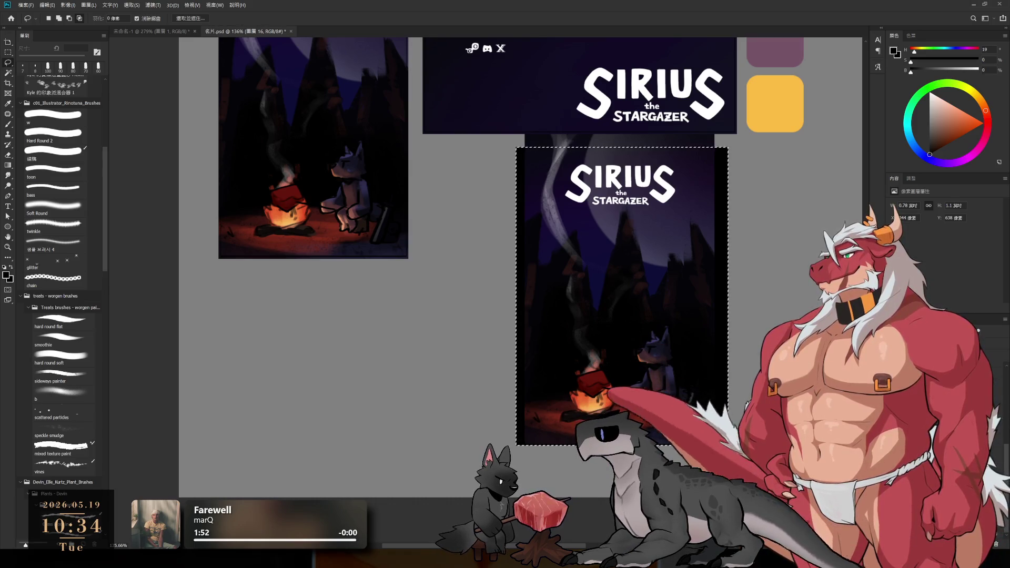
{"action": "key", "text": "alt+bracketright"}
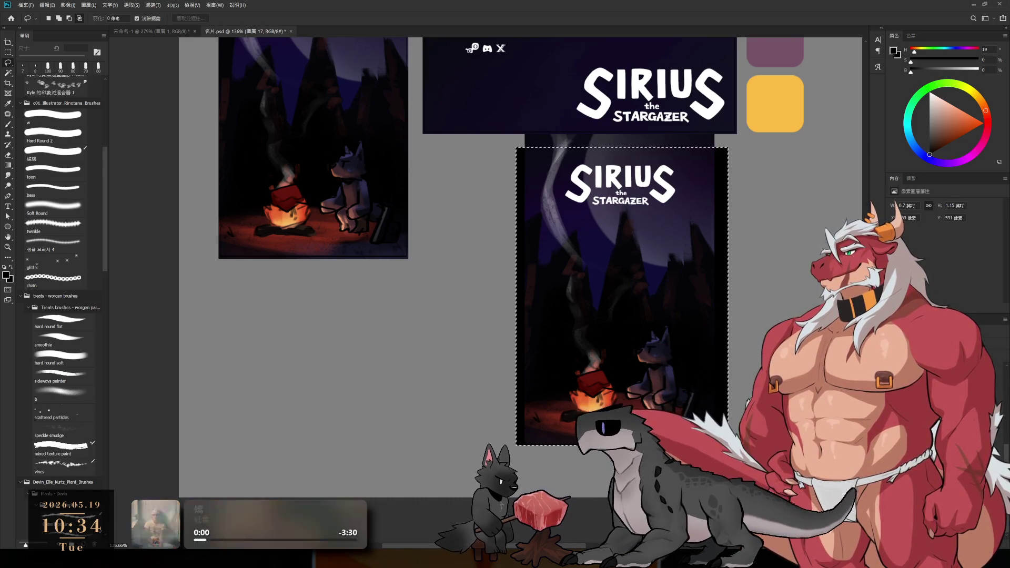
{"action": "key", "text": "alt+bracketright"}
{"action": "key", "text": "ctrl+comma"}
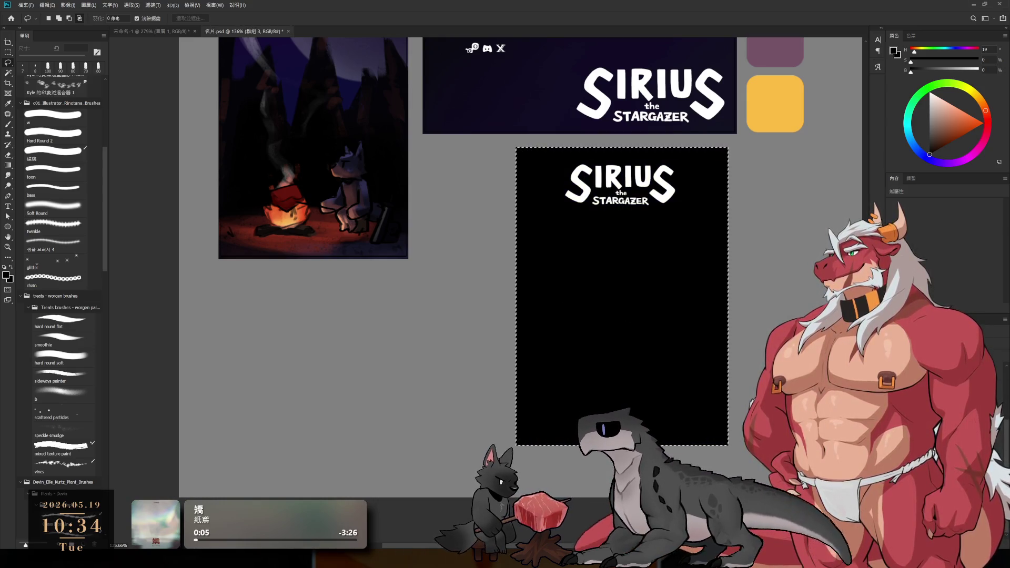
{"action": "key", "text": "ctrl+comma"}
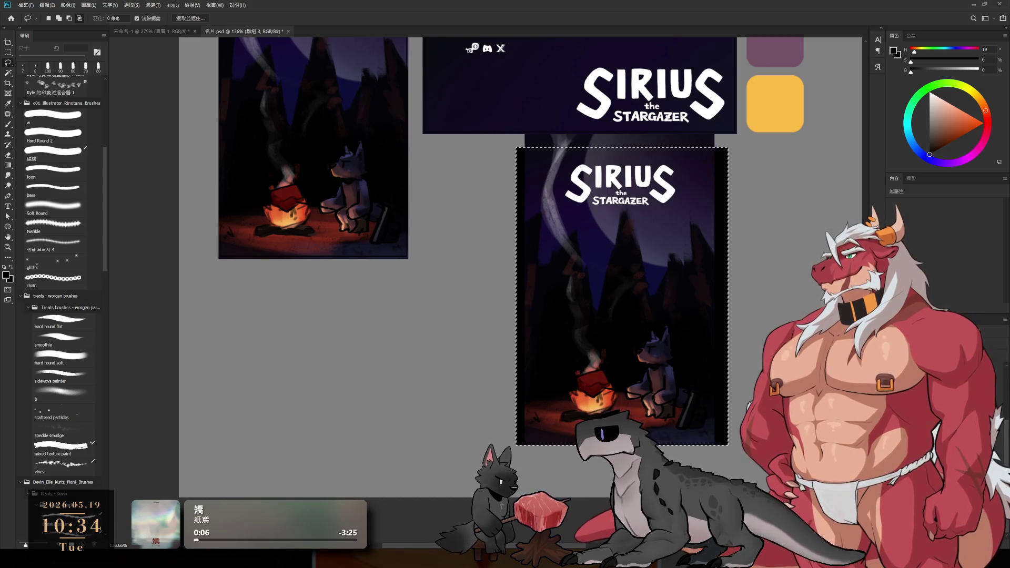
{"action": "key", "text": "alt+bracketleft"}
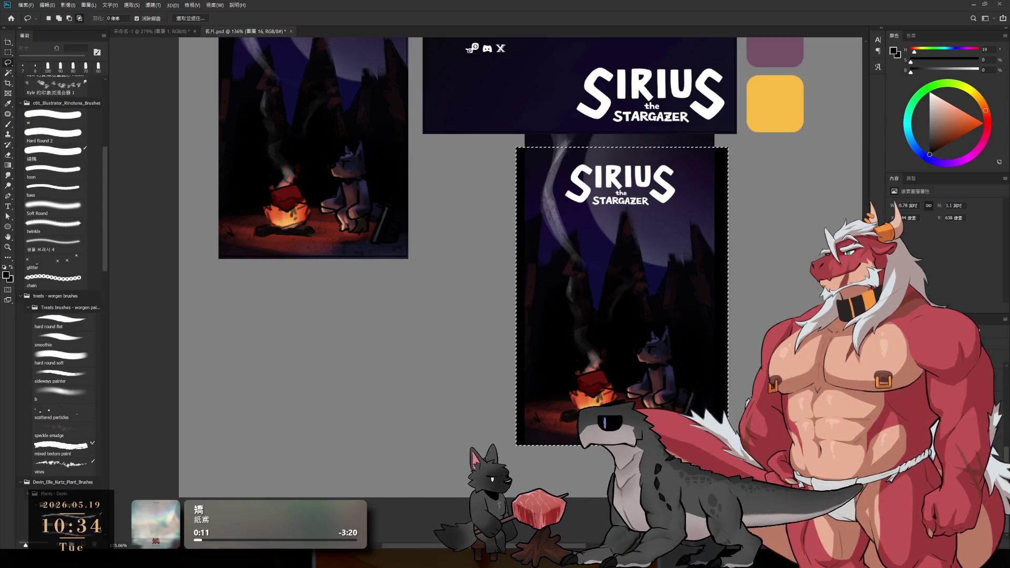
{"action": "key", "text": "alt+bracketright"}
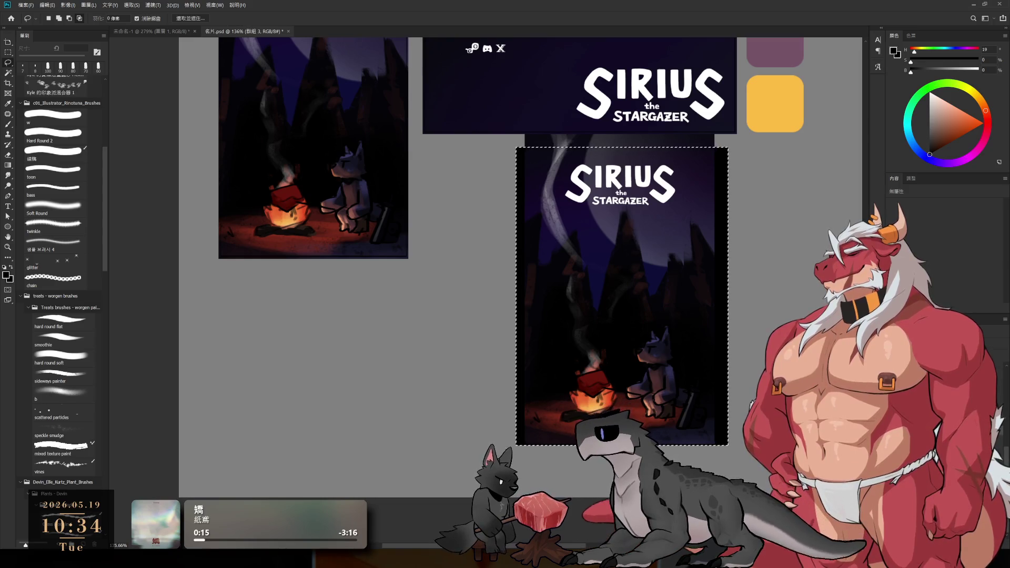
{"action": "key", "text": "ctrl+shift+m"}
{"action": "left_click", "coordinate": [704, 301], "text": "ctrl"}
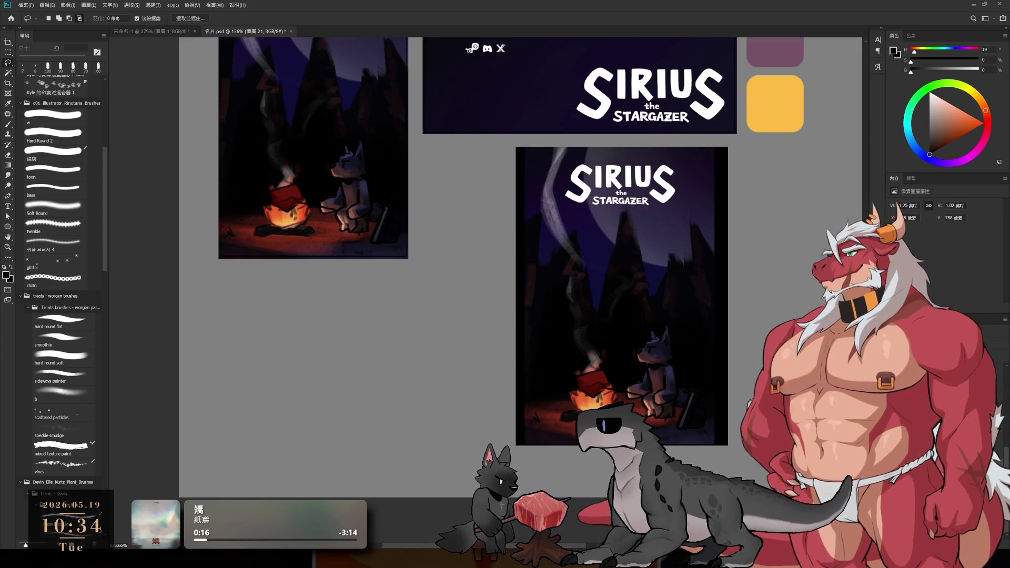
{"action": "key", "text": "ctrl+t"}
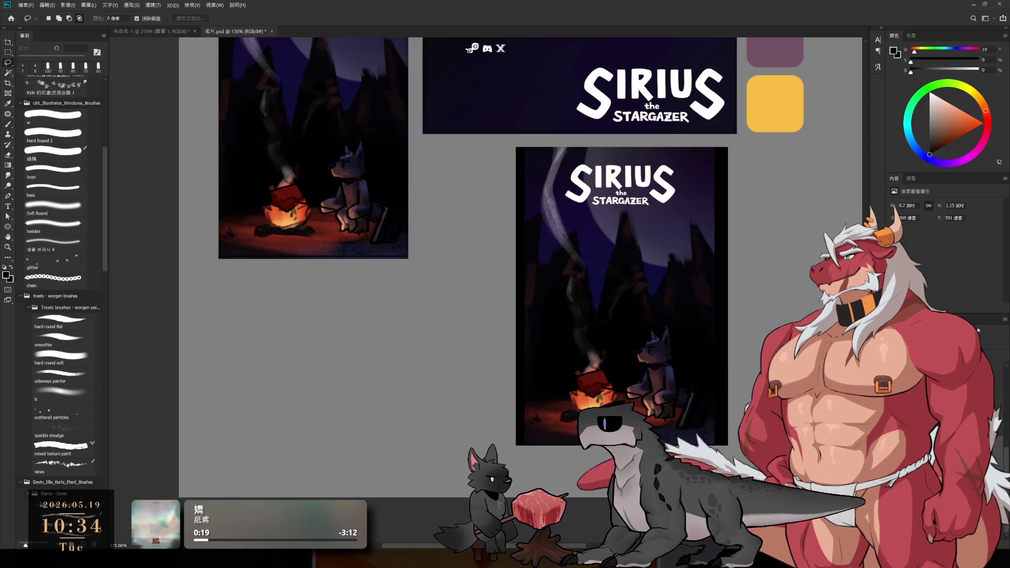
{"action": "key", "text": "Return"}
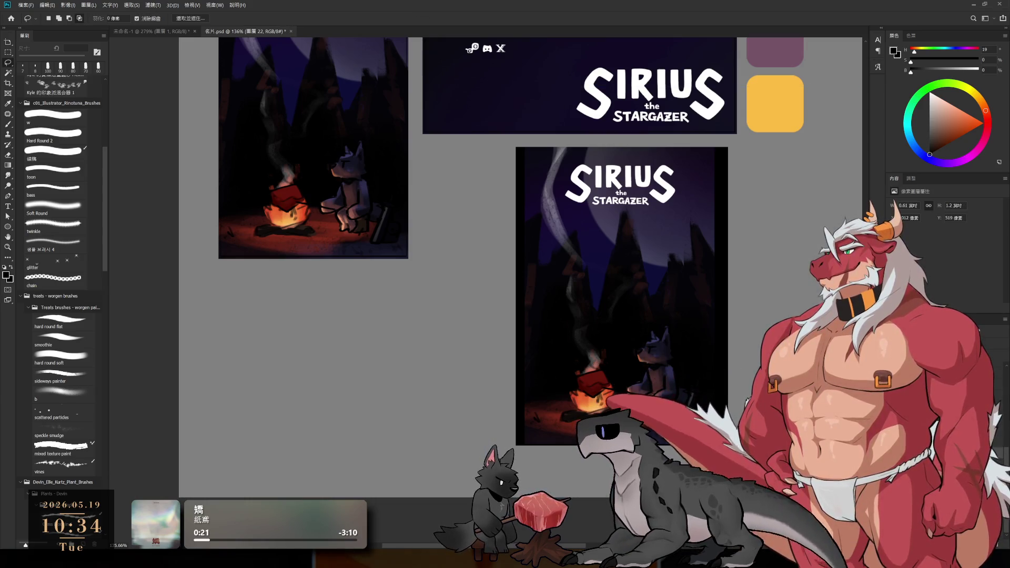
{"action": "key", "text": "alt+bracketleft"}
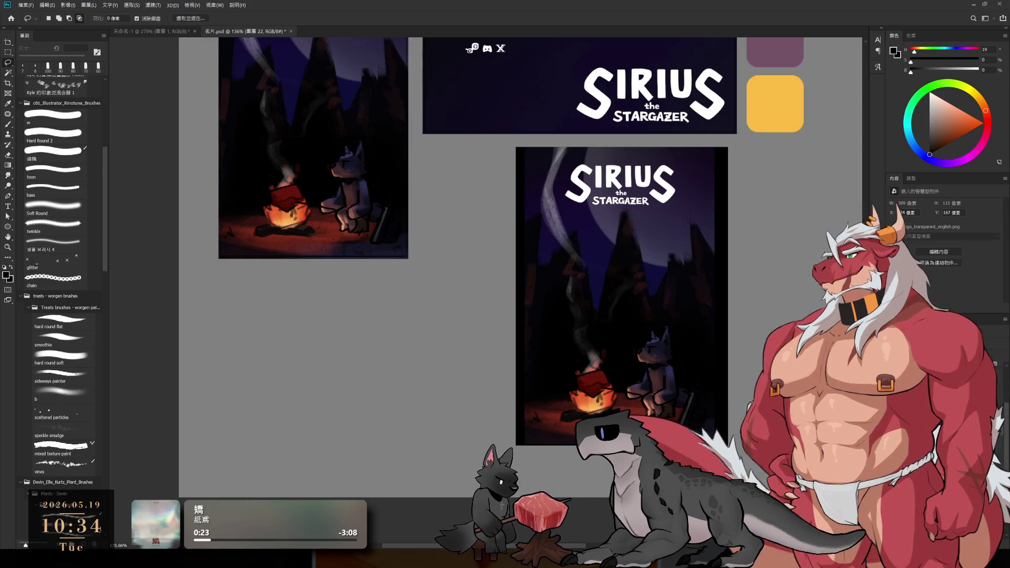
{"action": "key", "text": "ctrl+comma"}
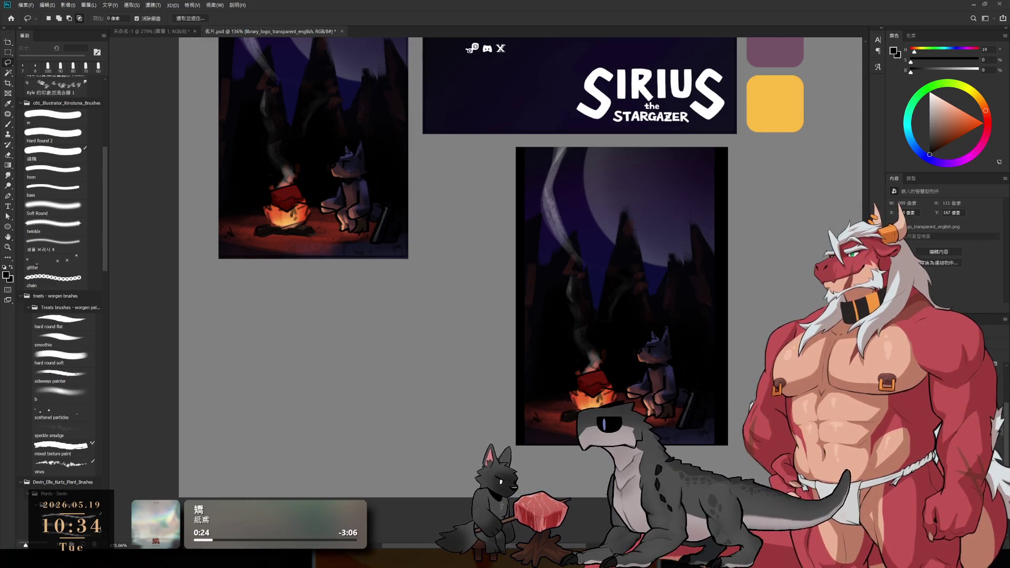
{"action": "key", "text": "ctrl+comma"}
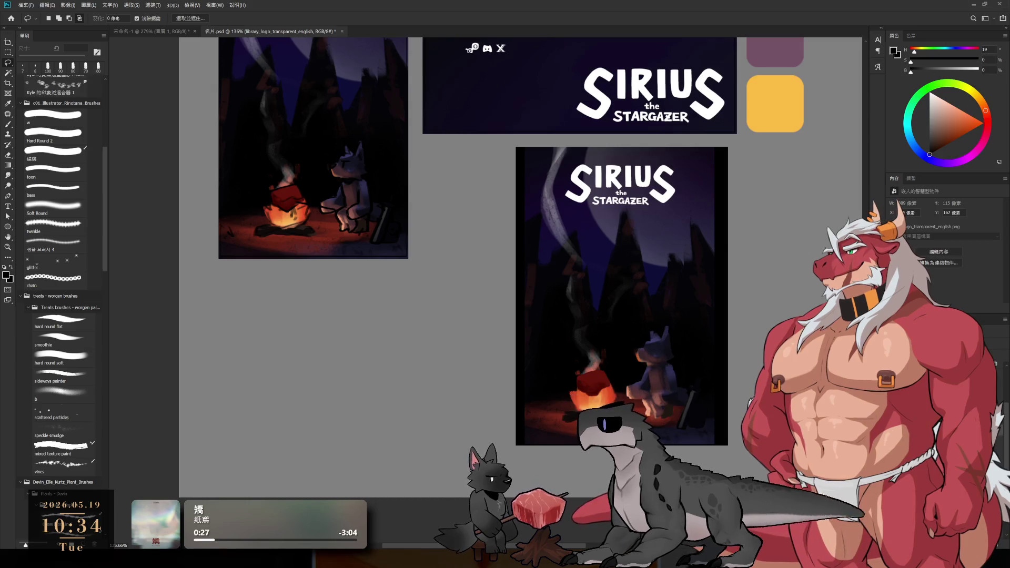
{"action": "key", "text": "ctrl+d"}
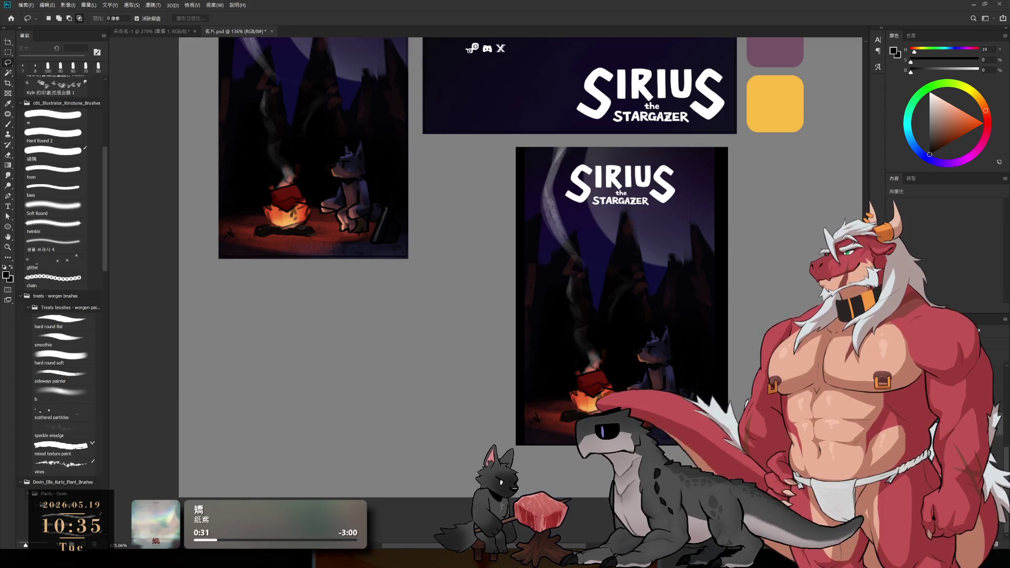
Scale the lower campfire poster up to about 113%.
{"action": "key", "text": "ctrl+t"}
{"action": "scroll", "coordinate": [683, 386], "scroll_direction": "down", "scroll_amount": 5}
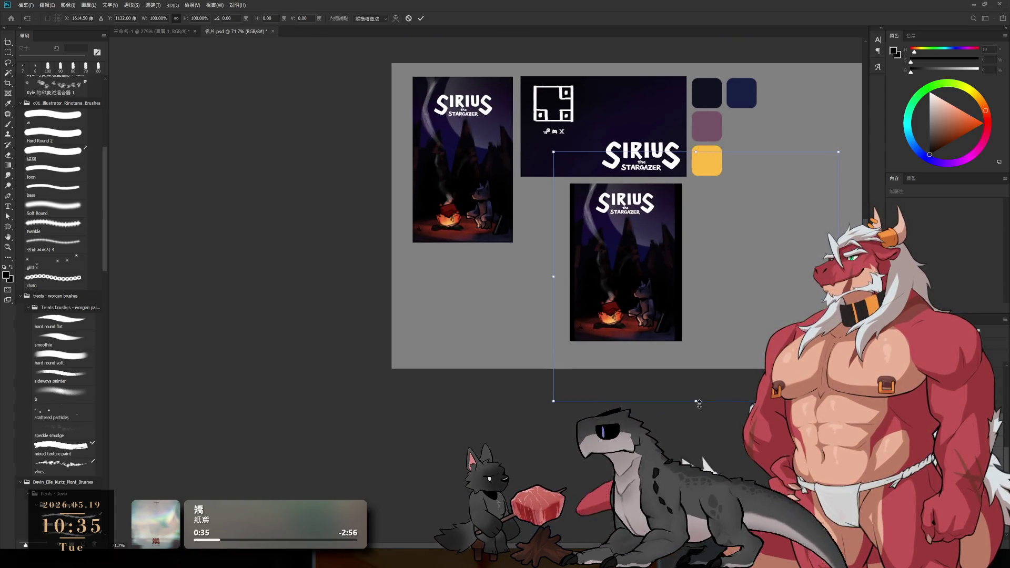
{"action": "left_click_drag", "start_coordinate": [716, 401], "coordinate": [716, 403]}
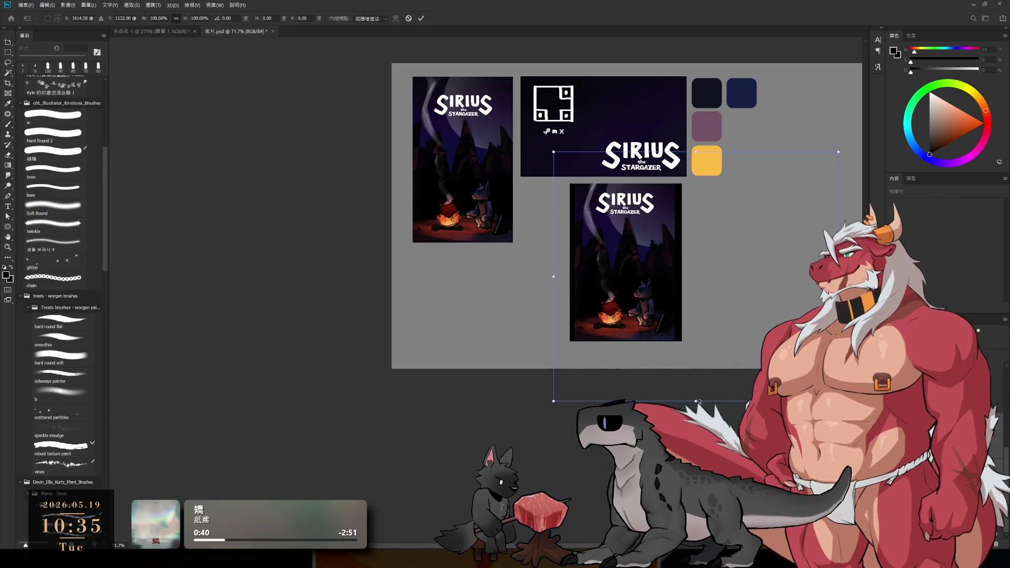
{"action": "left_click_drag", "start_coordinate": [699, 402], "coordinate": [707, 405]}
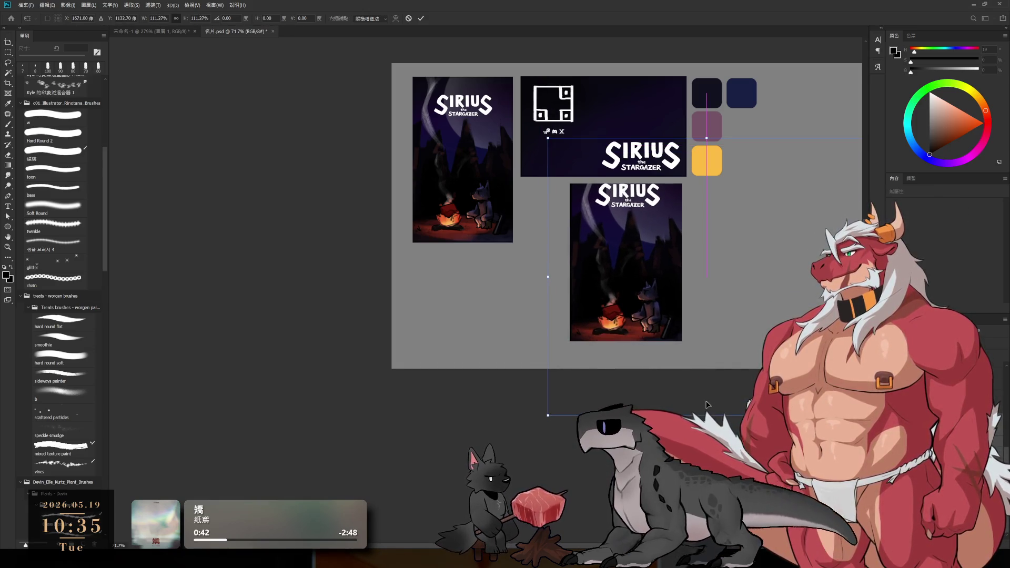
{"action": "scroll", "coordinate": [707, 404], "scroll_direction": "up", "scroll_amount": 2}
{"action": "left_click_drag", "start_coordinate": [720, 419], "coordinate": [704, 404]}
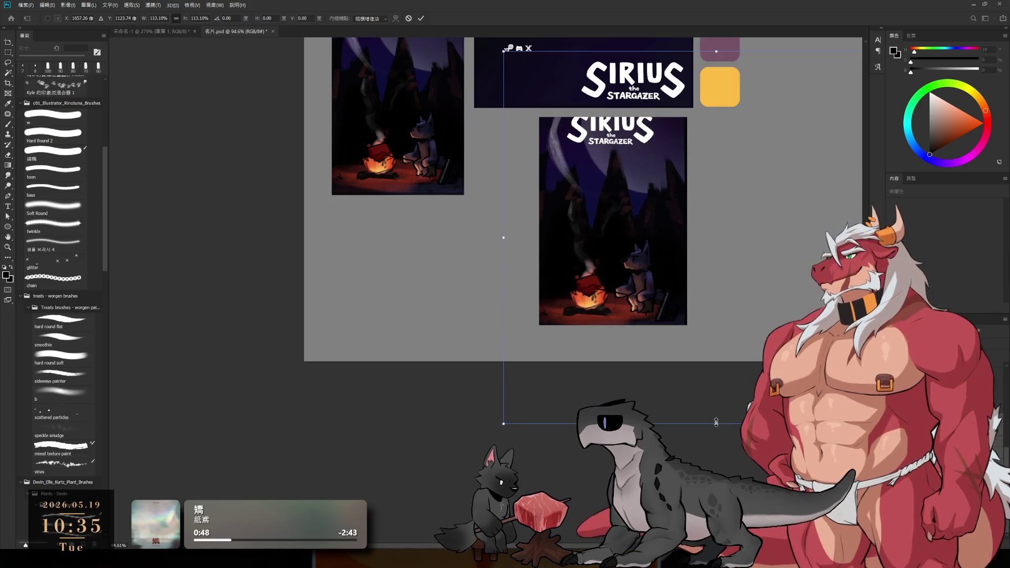
{"action": "left_click_drag", "start_coordinate": [715, 417], "coordinate": [722, 425]}
{"action": "scroll", "coordinate": [691, 385], "scroll_direction": "up", "scroll_amount": 1}
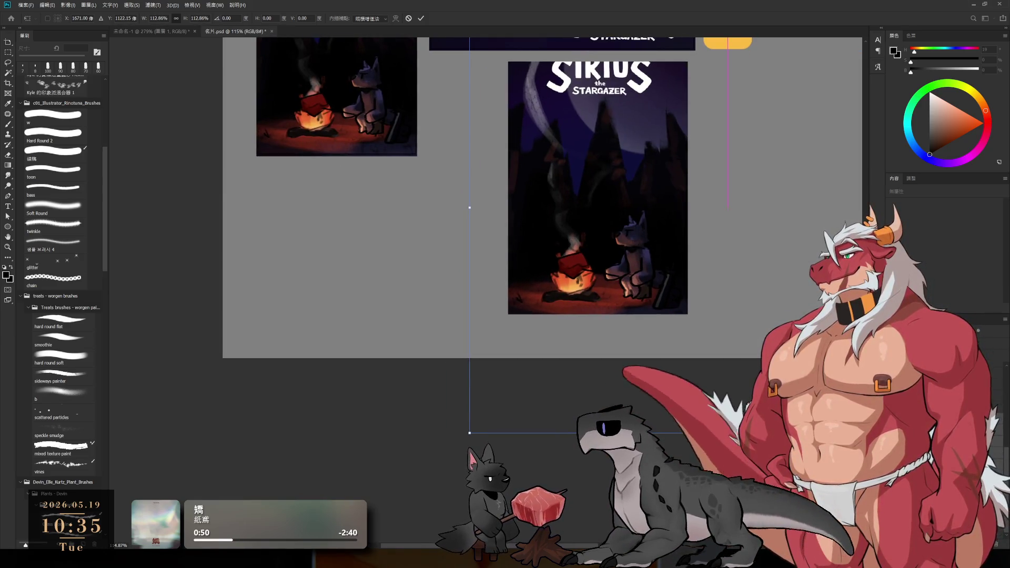
{"action": "left_click_drag", "start_coordinate": [691, 385], "coordinate": [693, 387]}
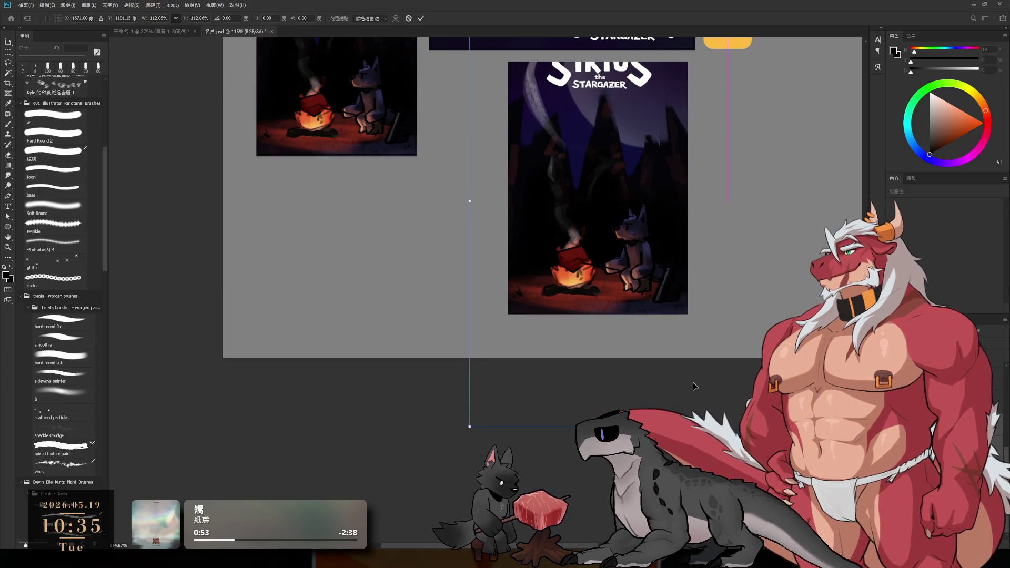
{"action": "key", "text": "Return"}
Move the SIRIUS title on the lower poster slightly lower.
{"action": "left_click_drag", "start_coordinate": [687, 317], "coordinate": [698, 350]}
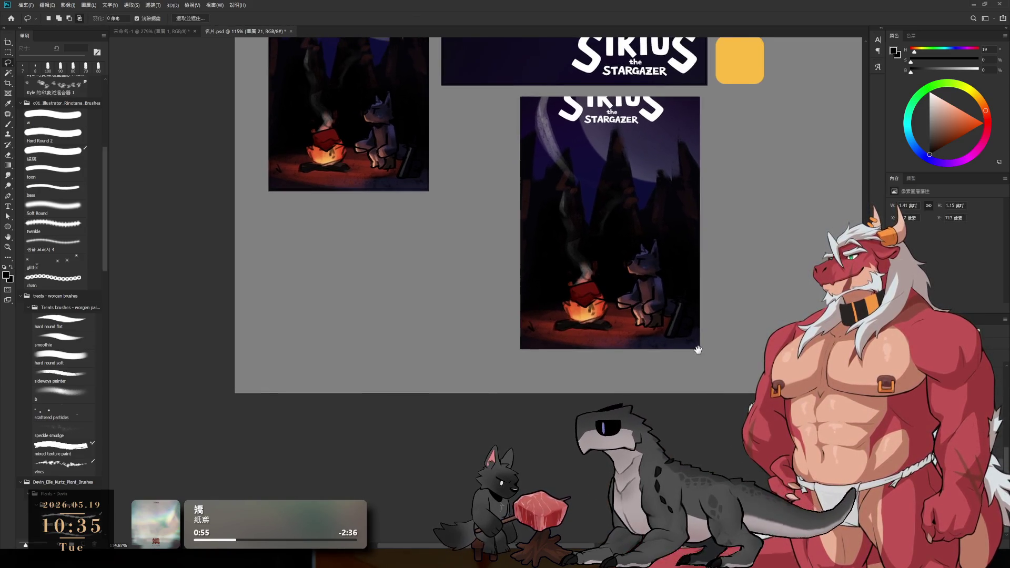
{"action": "scroll", "coordinate": [637, 190], "scroll_direction": "up", "scroll_amount": 1}
{"action": "left_click", "coordinate": [607, 99], "text": "ctrl"}
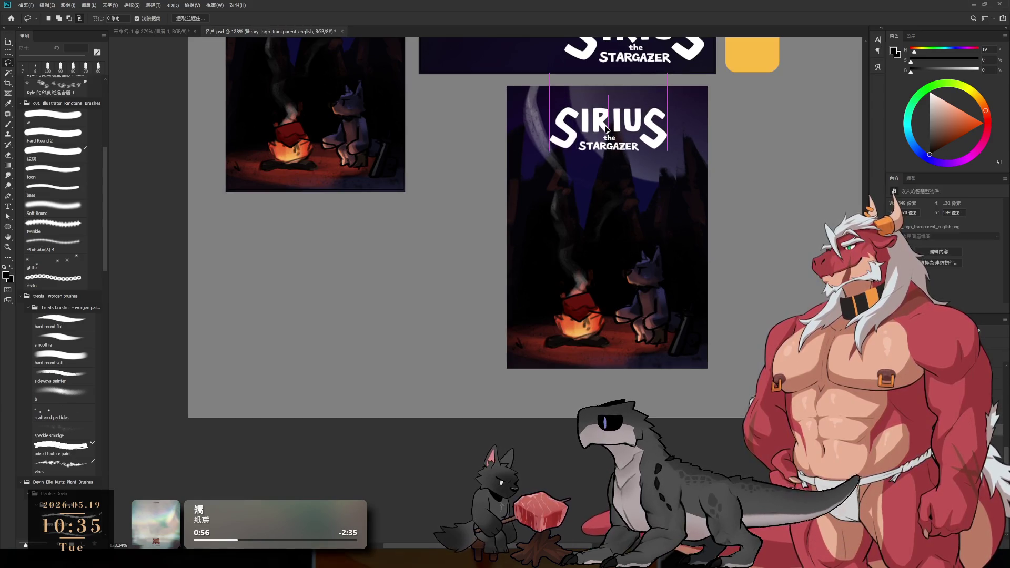
{"action": "left_click_drag", "start_coordinate": [606, 129], "coordinate": [640, 134]}
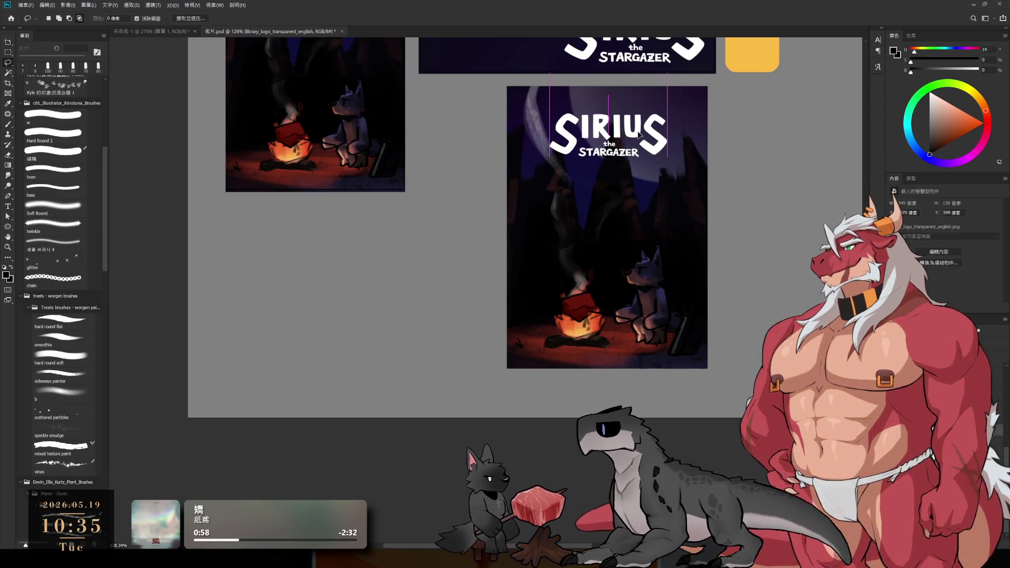
{"action": "scroll", "coordinate": [679, 211], "scroll_direction": "up", "scroll_amount": 3}
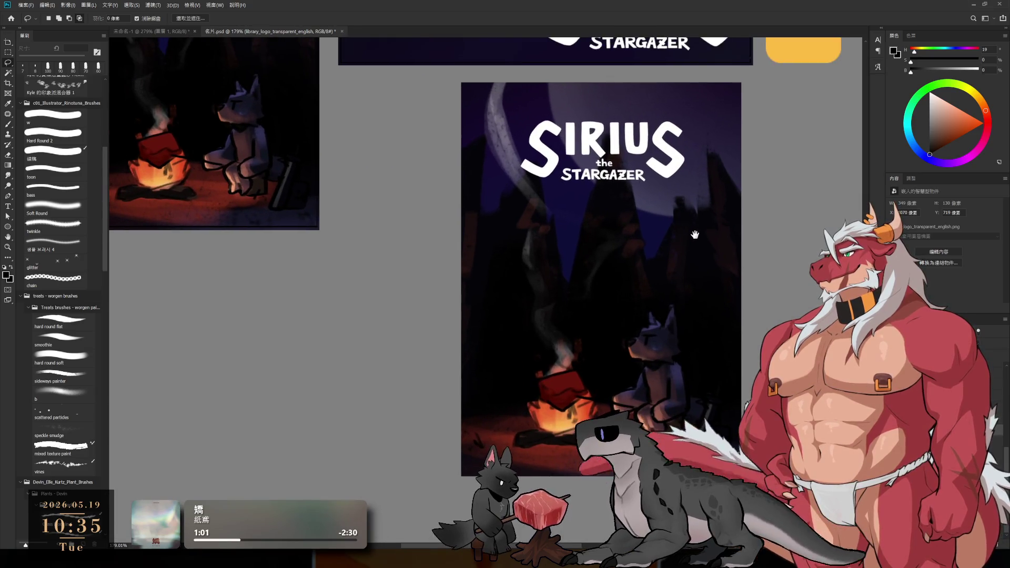
{"action": "scroll", "coordinate": [695, 235], "scroll_direction": "up", "scroll_amount": 1}
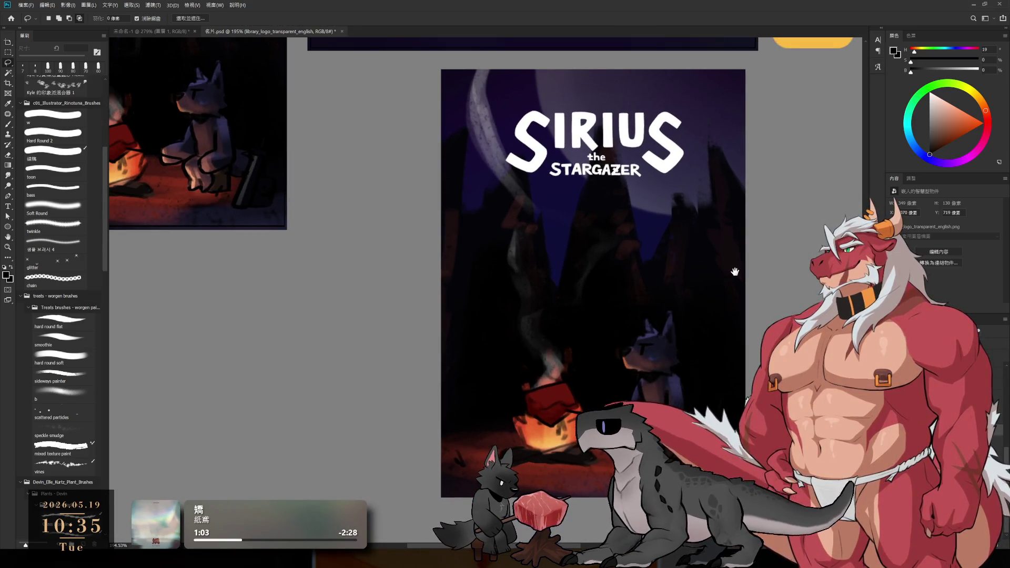
{"action": "left_click_drag", "start_coordinate": [735, 272], "coordinate": [788, 302]}
{"action": "scroll", "coordinate": [788, 302], "scroll_direction": "down", "scroll_amount": 2}
{"action": "scroll", "coordinate": [789, 302], "scroll_direction": "up", "scroll_amount": 2}
{"action": "mouse_move", "coordinate": [722, 312]}
{"action": "left_mouse_down"}
{"action": "mouse_move", "coordinate": [680, 385]}
{"action": "mouse_move", "coordinate": [734, 346]}
{"action": "left_mouse_up"}
{"action": "scroll", "coordinate": [681, 385], "scroll_direction": "down", "scroll_amount": 3}
{"action": "scroll", "coordinate": [690, 389], "scroll_direction": "up", "scroll_amount": 2}
{"action": "scroll", "coordinate": [698, 394], "scroll_direction": "up", "scroll_amount": 1}
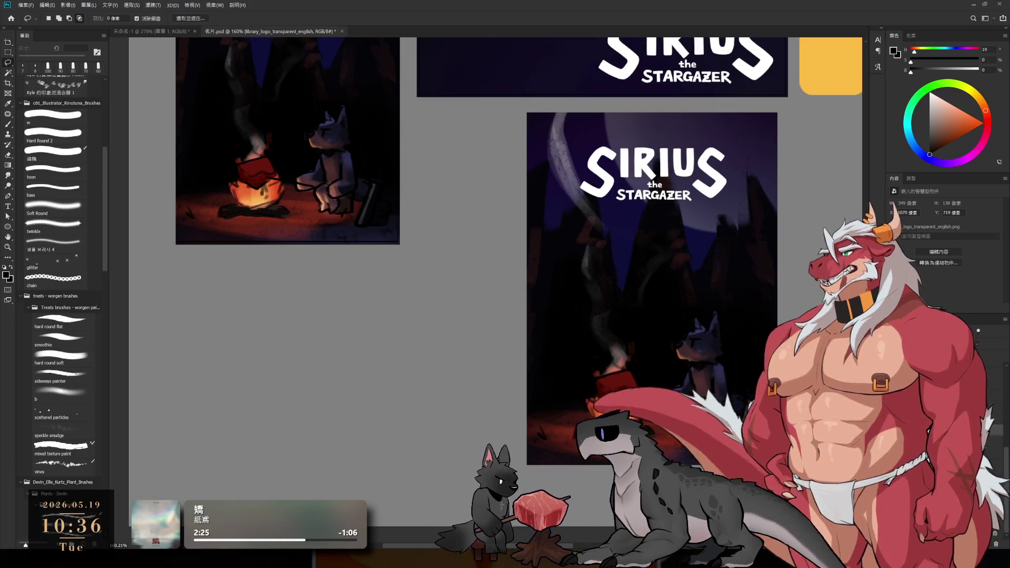
Duplicate the lower poster group and place the copy flush to its right.
{"action": "left_click_drag", "start_coordinate": [541, 344], "coordinate": [501, 361]}
{"action": "scroll", "coordinate": [501, 362], "scroll_direction": "down", "scroll_amount": 3}
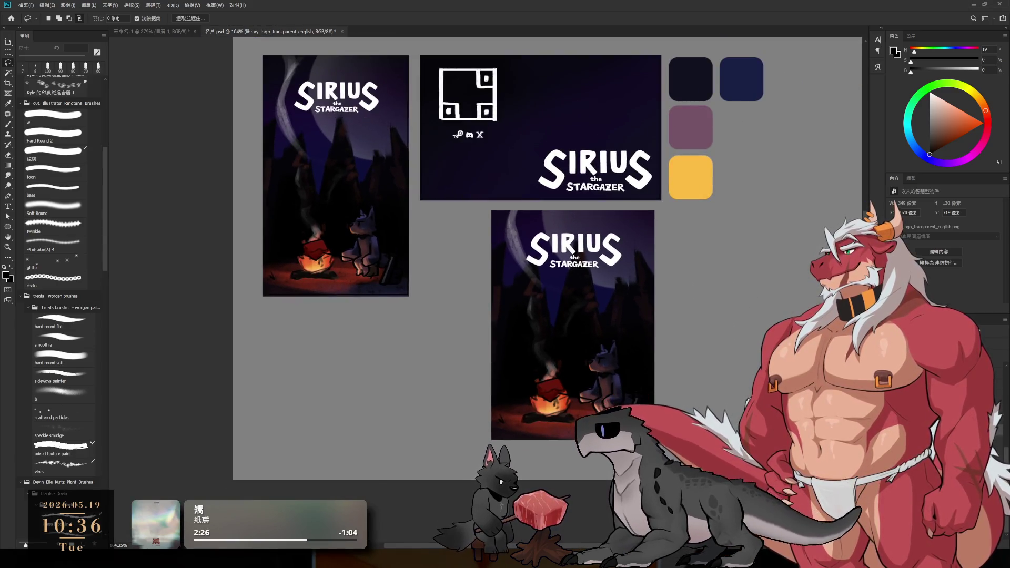
{"action": "left_click", "coordinate": [905, 368]}
{"action": "key", "text": "ctrl+alt+t"}
{"action": "left_click_drag", "start_coordinate": [635, 315], "coordinate": [748, 315]}
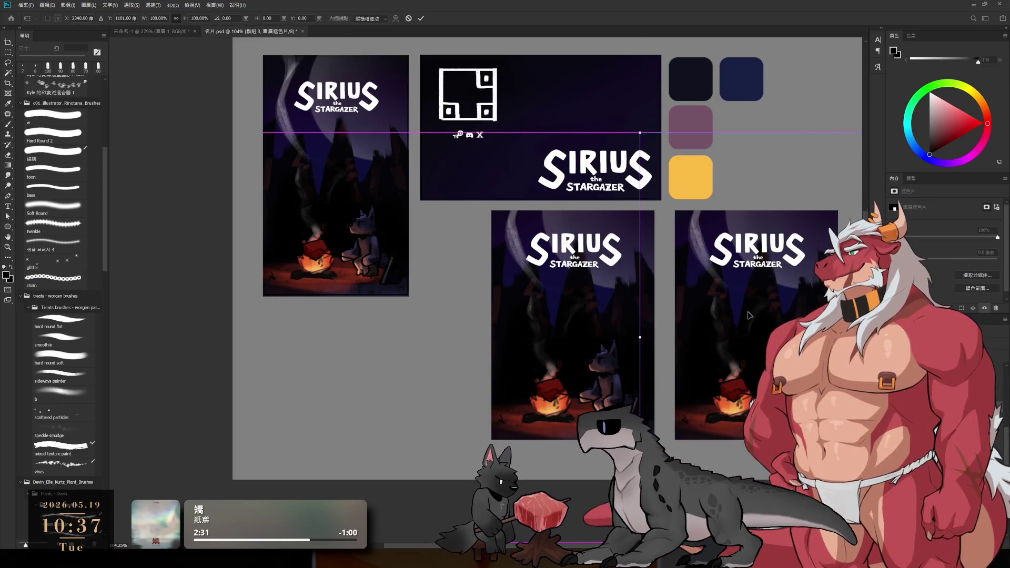
{"action": "left_click_drag", "start_coordinate": [748, 315], "coordinate": [805, 316]}
{"action": "key", "text": "Return"}
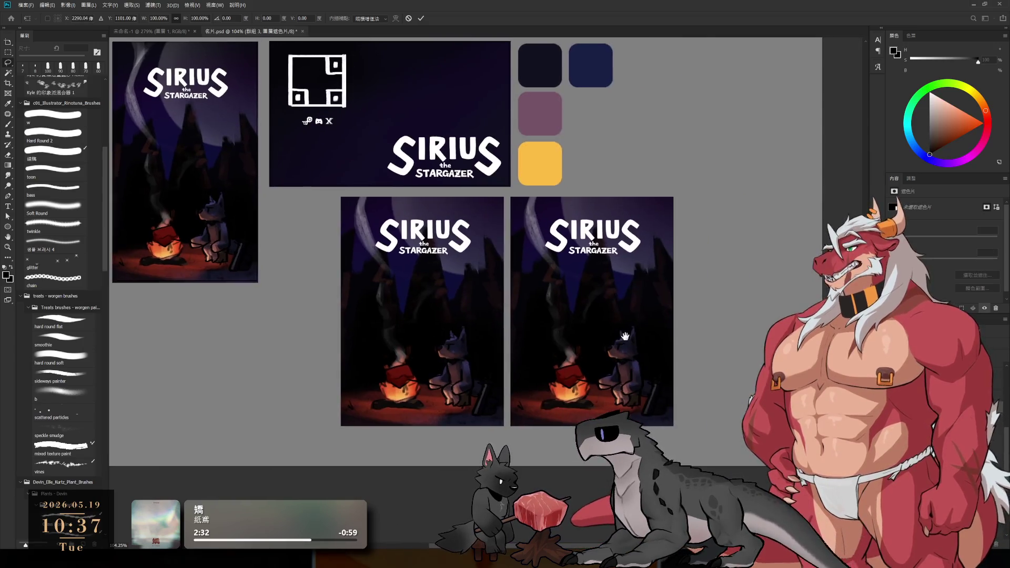
Hide the art and sketch layers in the copy and move its SIRIUS logo near the bottom.
{"action": "scroll", "coordinate": [610, 304], "scroll_direction": "up", "scroll_amount": 3}
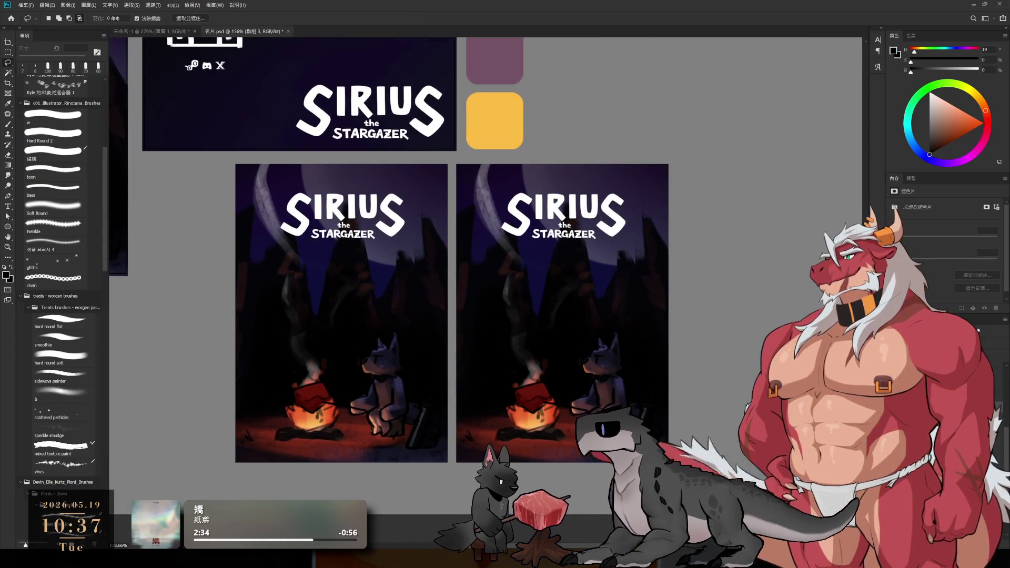
{"action": "key", "text": "alt+bracketleft"}
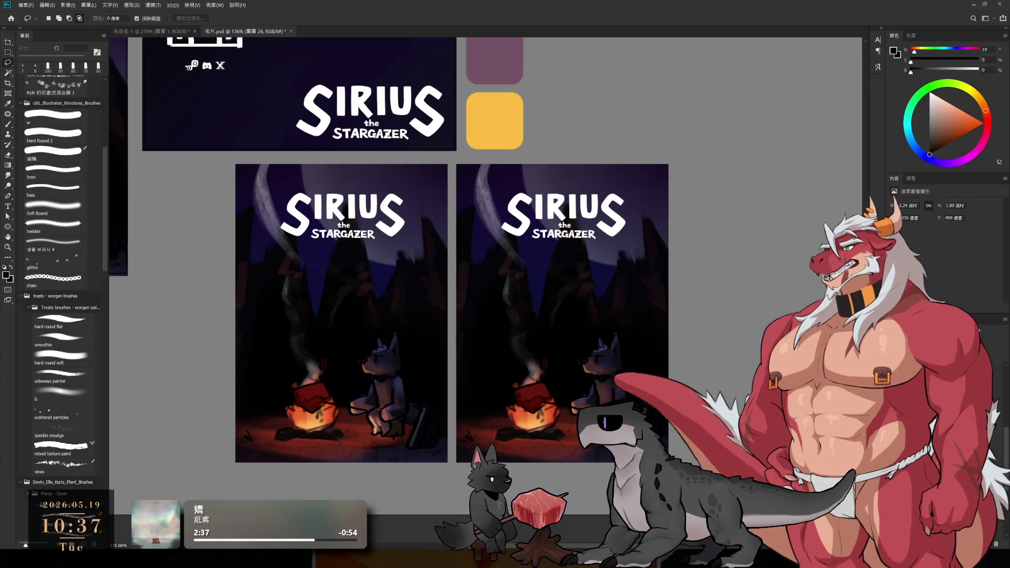
{"action": "key", "text": "ctrl+z"}
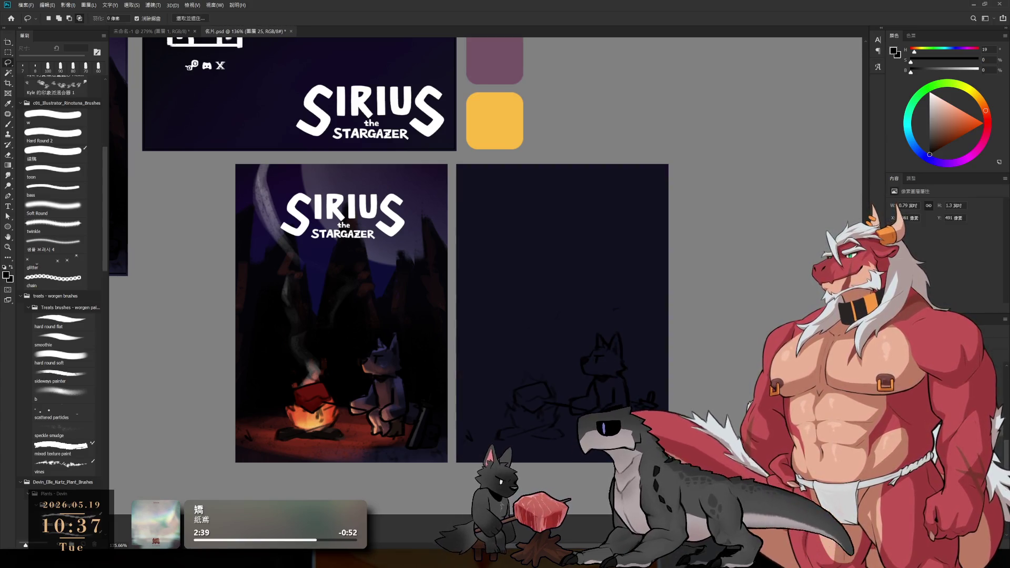
{"action": "key", "text": "ctrl+shift+z"}
{"action": "key", "text": "ctrl+shift+z"}
{"action": "key", "text": "ctrl+z"}
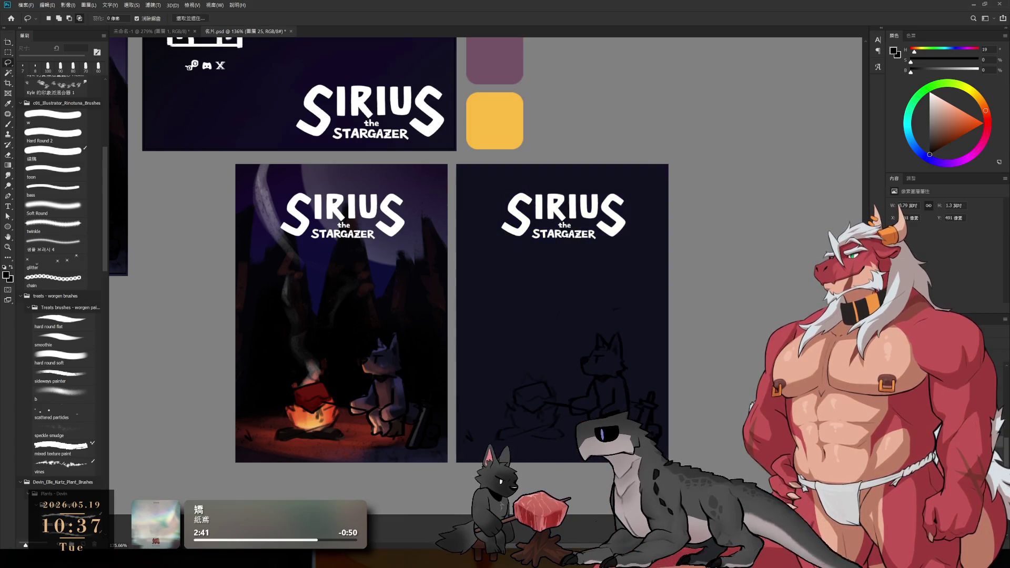
{"action": "key", "text": "ctrl+z"}
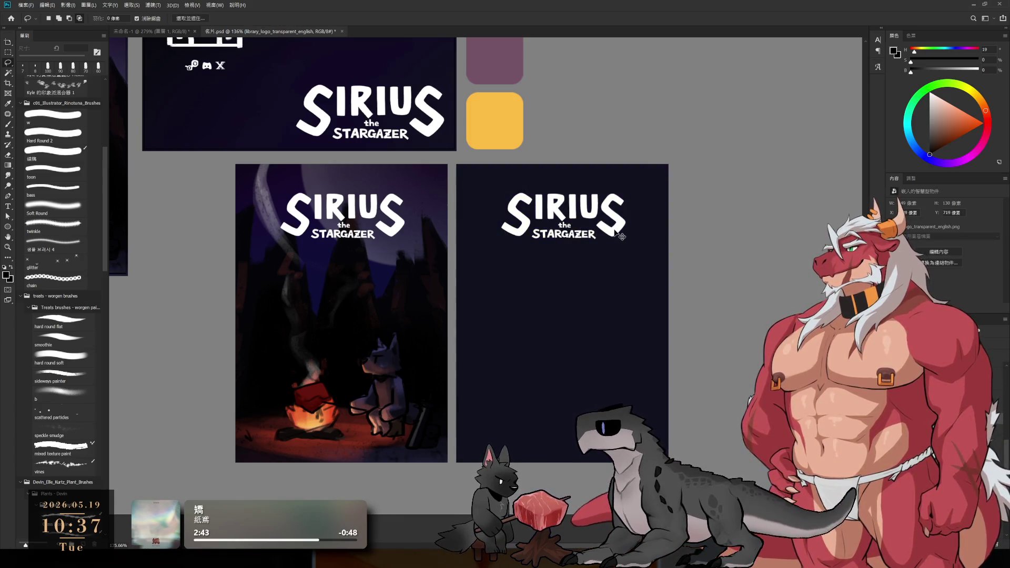
{"action": "left_click_drag", "start_coordinate": [619, 234], "coordinate": [650, 445]}
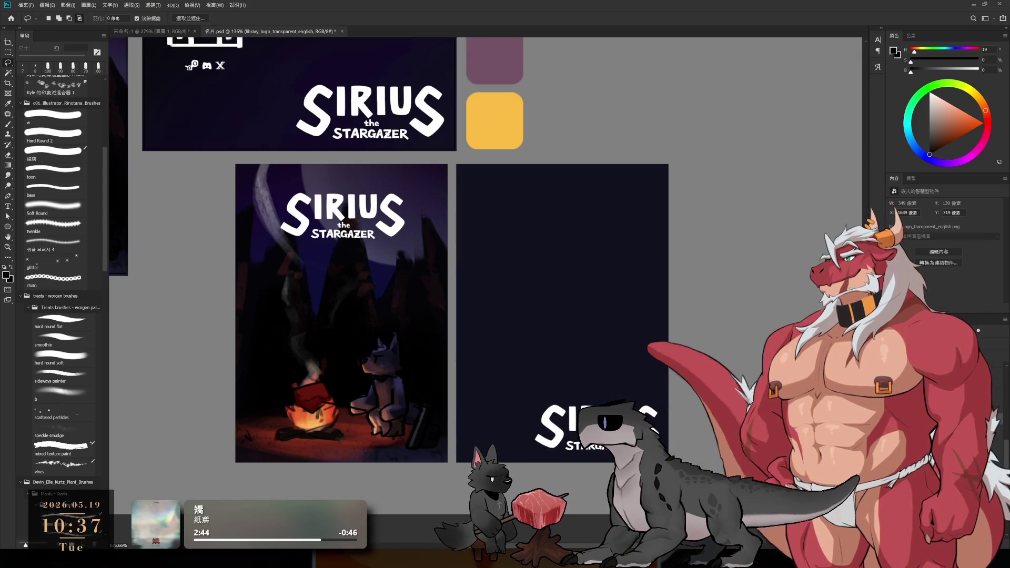
{"action": "scroll", "coordinate": [403, 134], "scroll_direction": "down", "scroll_amount": 3}
{"action": "scroll", "coordinate": [403, 134], "scroll_direction": "up", "scroll_amount": 2}
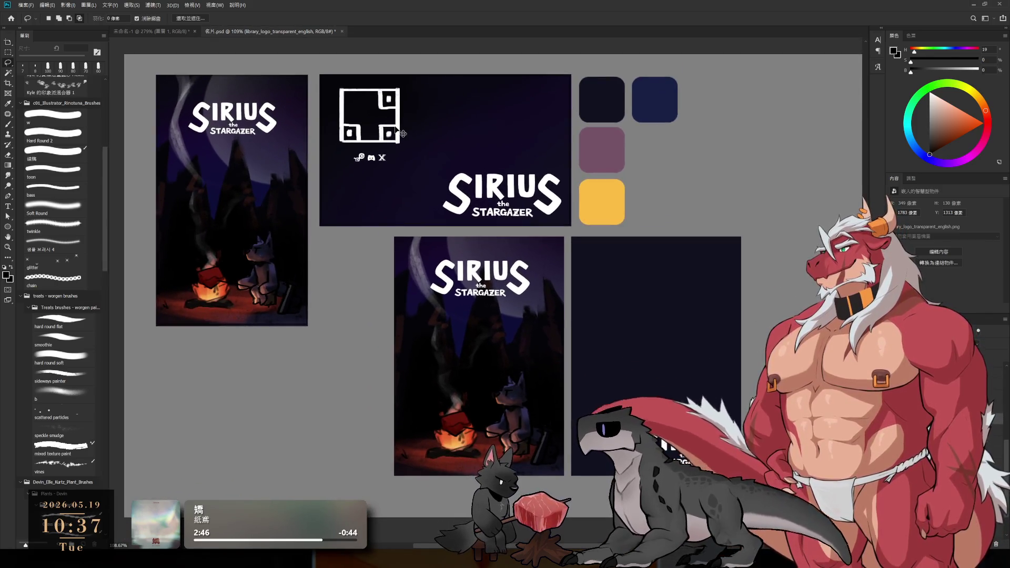
Duplicate the emblem and place it with the Steam, Discord and X icons on the dark panel.
{"action": "key", "text": "ctrl+j"}
{"action": "left_click_drag", "start_coordinate": [403, 133], "coordinate": [644, 293]}
{"action": "scroll", "coordinate": [625, 361], "scroll_direction": "up", "scroll_amount": 2}
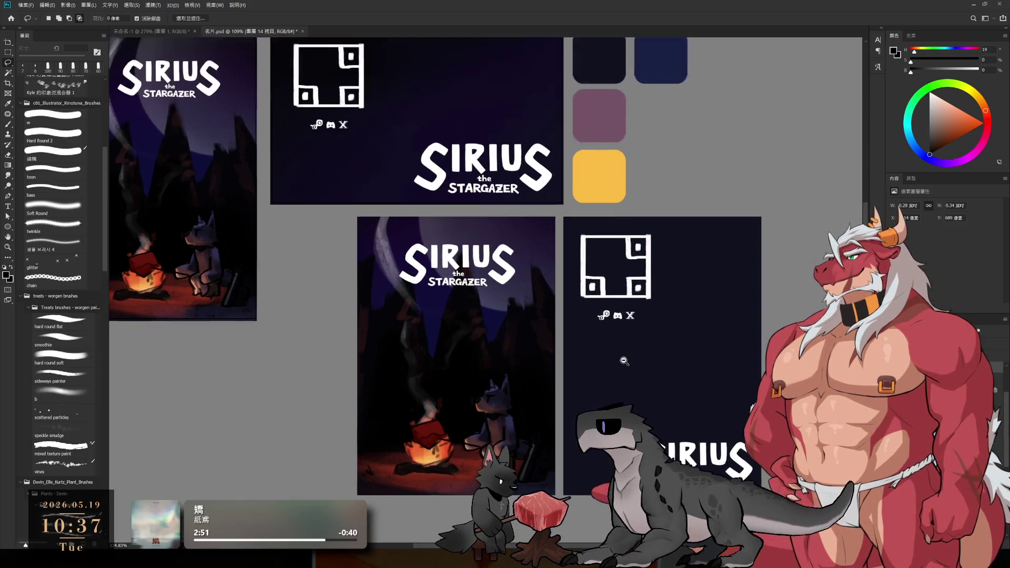
{"action": "scroll", "coordinate": [624, 361], "scroll_direction": "up", "scroll_amount": 1}
{"action": "scroll", "coordinate": [626, 347], "scroll_direction": "up", "scroll_amount": 1}
{"action": "scroll", "coordinate": [632, 315], "scroll_direction": "up", "scroll_amount": 1}
{"action": "scroll", "coordinate": [684, 326], "scroll_direction": "up", "scroll_amount": 1}
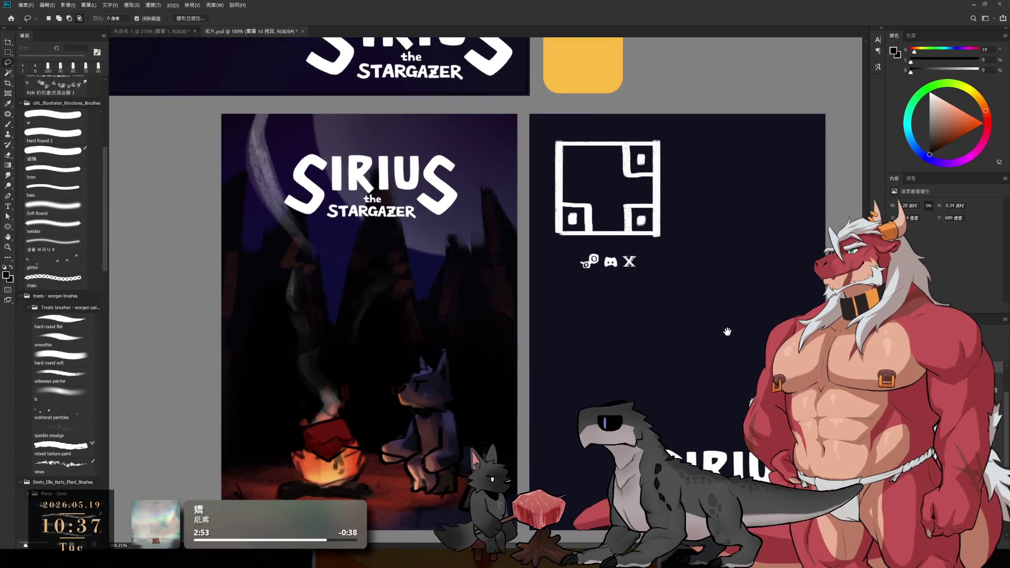
Resize the small Sirius the Stargazer logo in the panel's lower right.
{"action": "key", "text": "ctrl+t"}
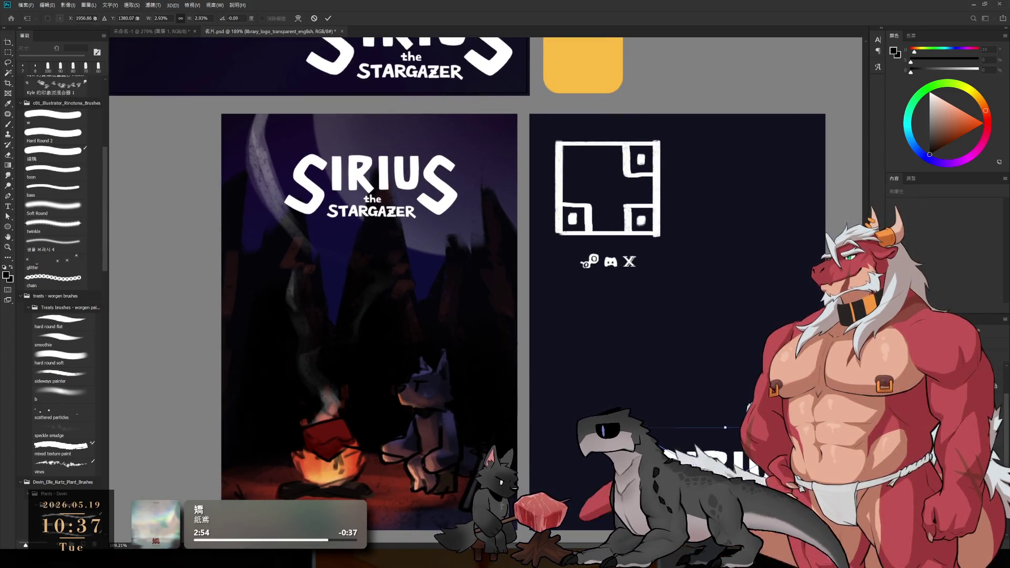
{"action": "left_click_drag", "start_coordinate": [726, 427], "coordinate": [684, 459]}
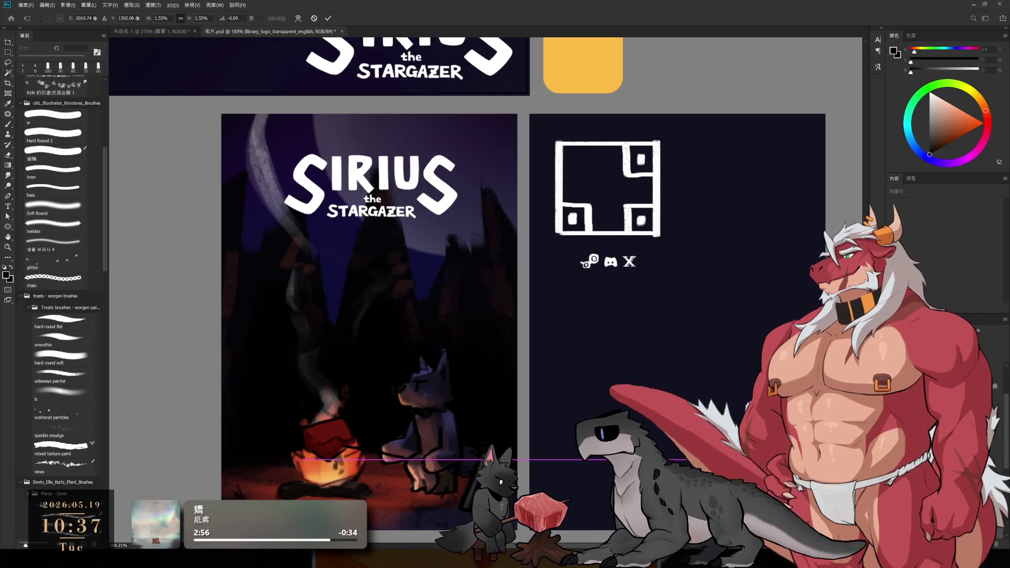
{"action": "key", "text": "Return"}
{"action": "key", "text": "l"}
{"action": "scroll", "coordinate": [669, 352], "scroll_direction": "down", "scroll_amount": 2}
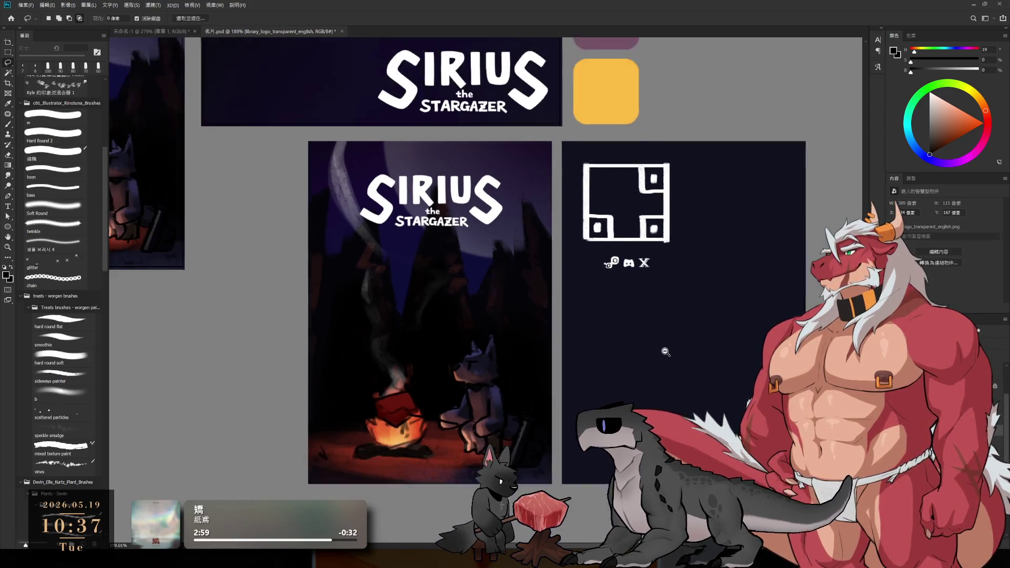
{"action": "scroll", "coordinate": [668, 353], "scroll_direction": "up", "scroll_amount": 1}
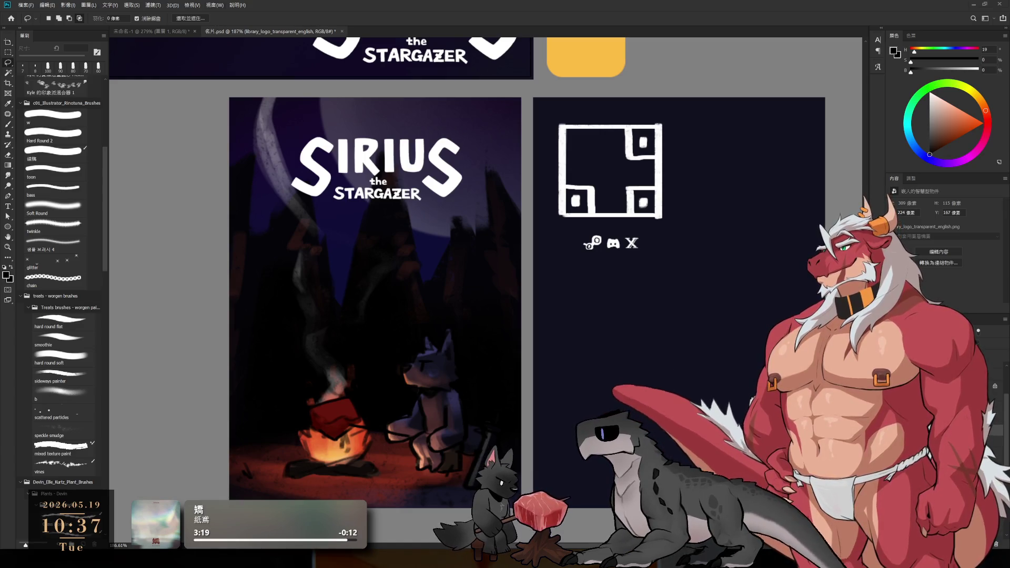
Zoom out so the campfire poster and the dark social panel are both in view.
{"action": "left_click", "coordinate": [448, 301], "text": "alt"}
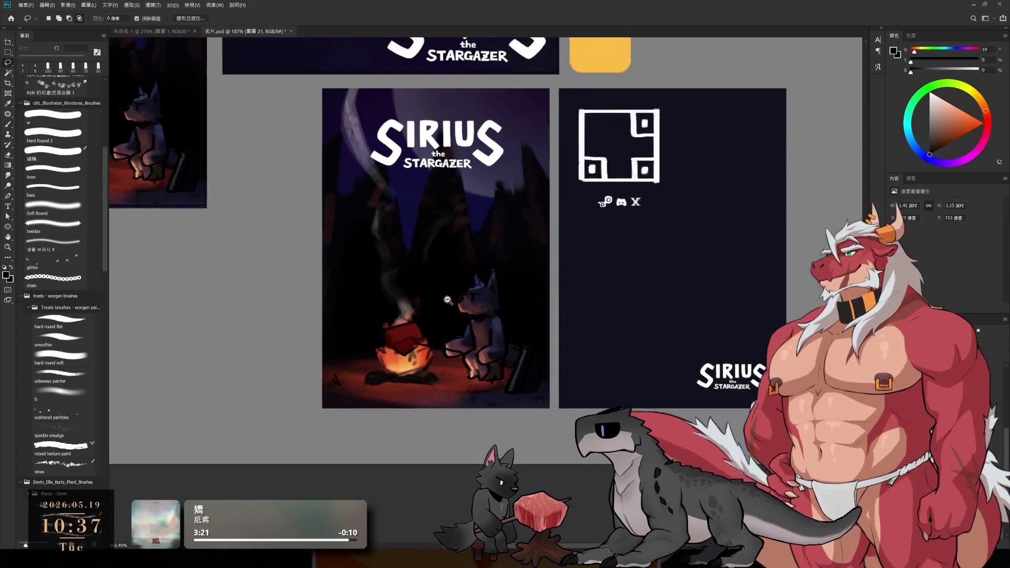
{"action": "scroll", "coordinate": [447, 300], "scroll_direction": "up", "scroll_amount": 3}
{"action": "scroll", "coordinate": [448, 300], "scroll_direction": "down", "scroll_amount": 4}
Try transforming the lassoed mountain area, then cancel it and clear the selection.
{"action": "mouse_move", "coordinate": [448, 300]}
{"action": "left_mouse_down"}
{"action": "mouse_move", "coordinate": [457, 319]}
{"action": "mouse_move", "coordinate": [634, 345]}
{"action": "left_mouse_up"}
{"action": "key", "text": "ctrl+t"}
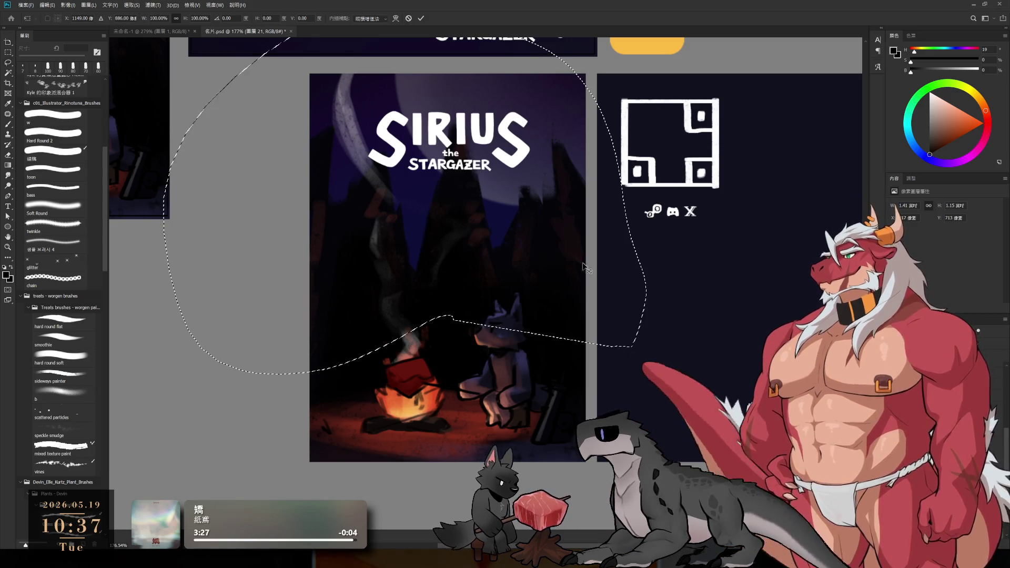
{"action": "left_click_drag", "start_coordinate": [584, 266], "coordinate": [618, 292]}
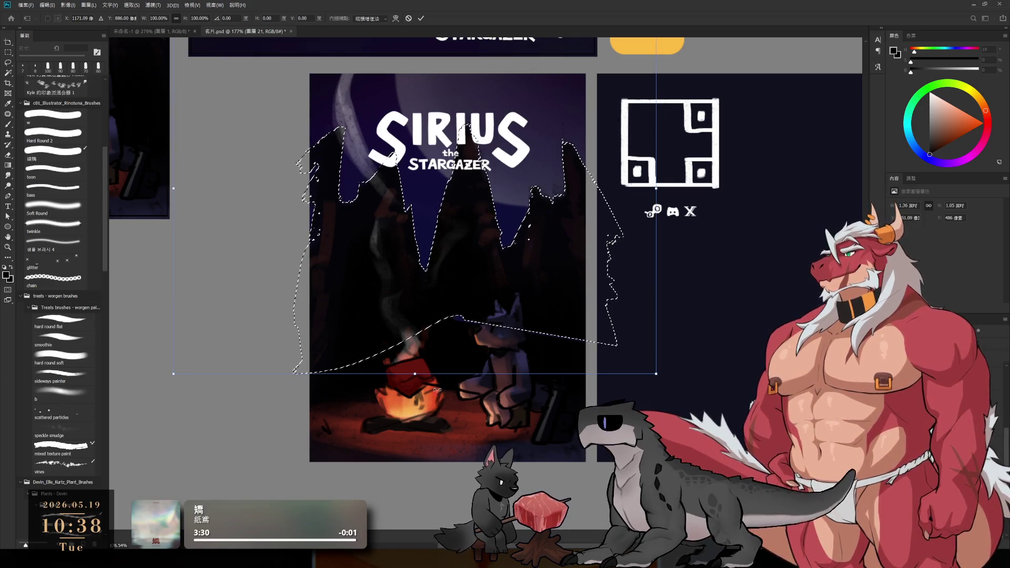
{"action": "key", "text": "Escape"}
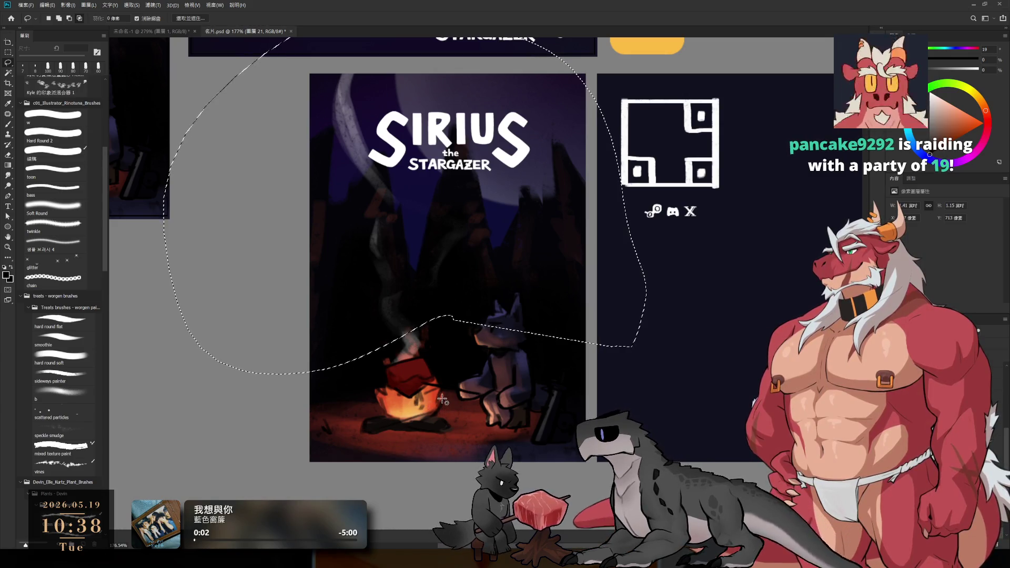
{"action": "left_click_drag", "start_coordinate": [146, 299], "coordinate": [656, 329]}
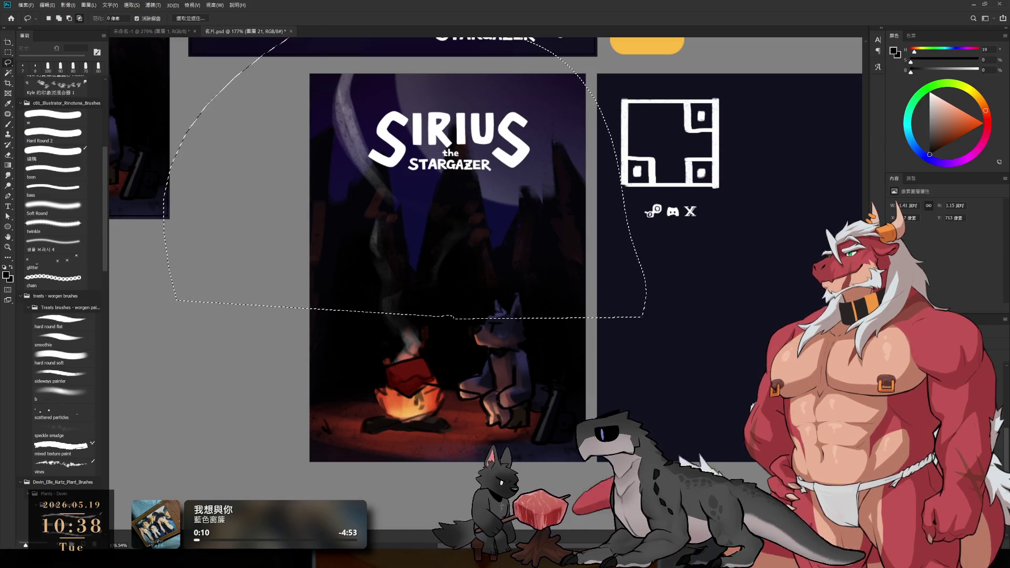
{"action": "key", "text": "ctrl+d"}
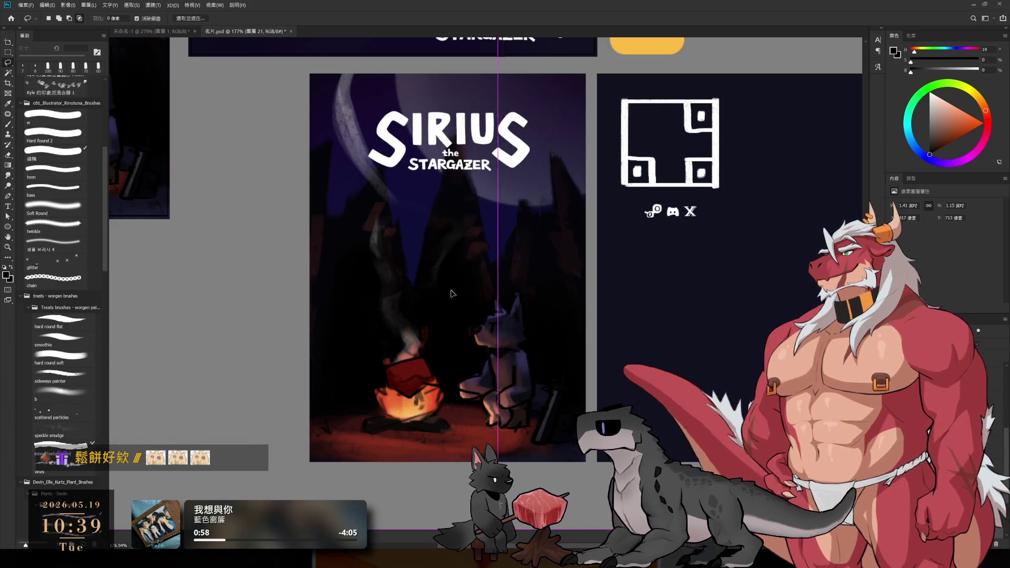
Lasso the mountains, move them down and squash them to about two-thirds height.
{"action": "left_click_drag", "start_coordinate": [450, 287], "coordinate": [638, 323]}
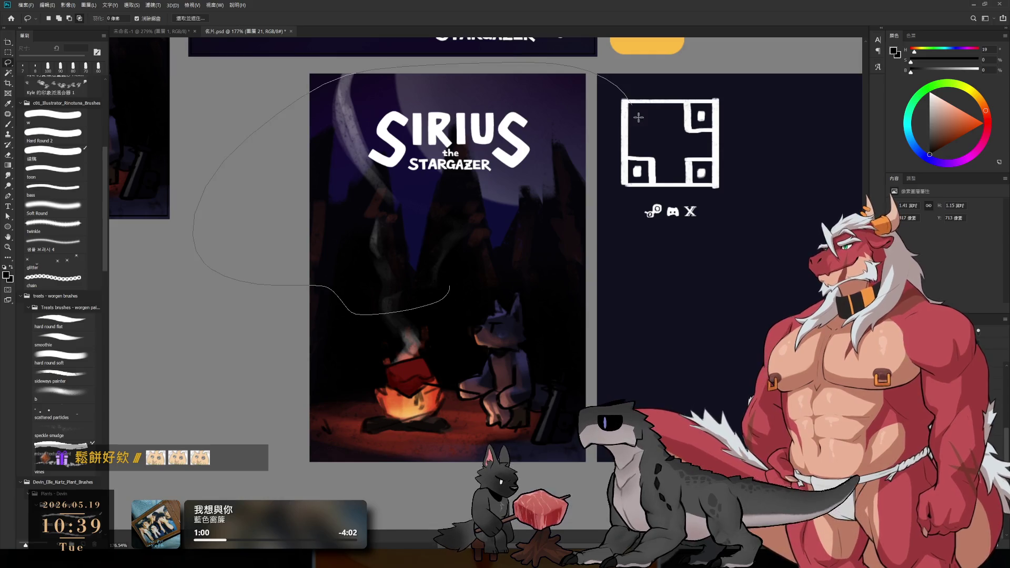
{"action": "key", "text": "ctrl+t"}
{"action": "mouse_move", "coordinate": [592, 251]}
{"action": "left_mouse_down"}
{"action": "mouse_move", "coordinate": [593, 279]}
{"action": "mouse_move", "coordinate": [622, 298]}
{"action": "left_mouse_up"}
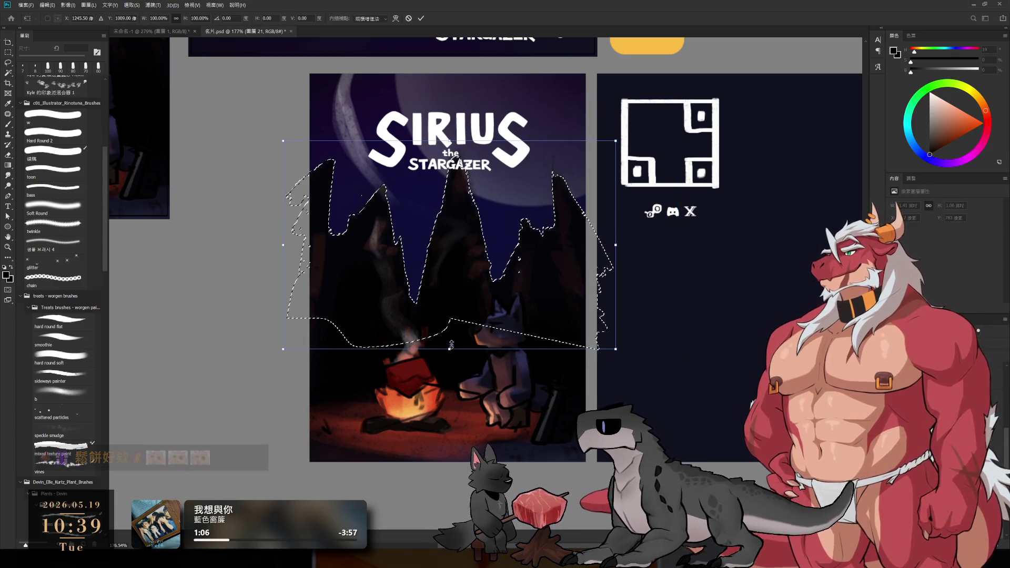
{"action": "mouse_move", "coordinate": [450, 348]}
{"action": "left_mouse_down"}
{"action": "mouse_move", "coordinate": [466, 277]}
{"action": "mouse_move", "coordinate": [479, 310]}
{"action": "left_mouse_up"}
{"action": "key", "text": "Return"}
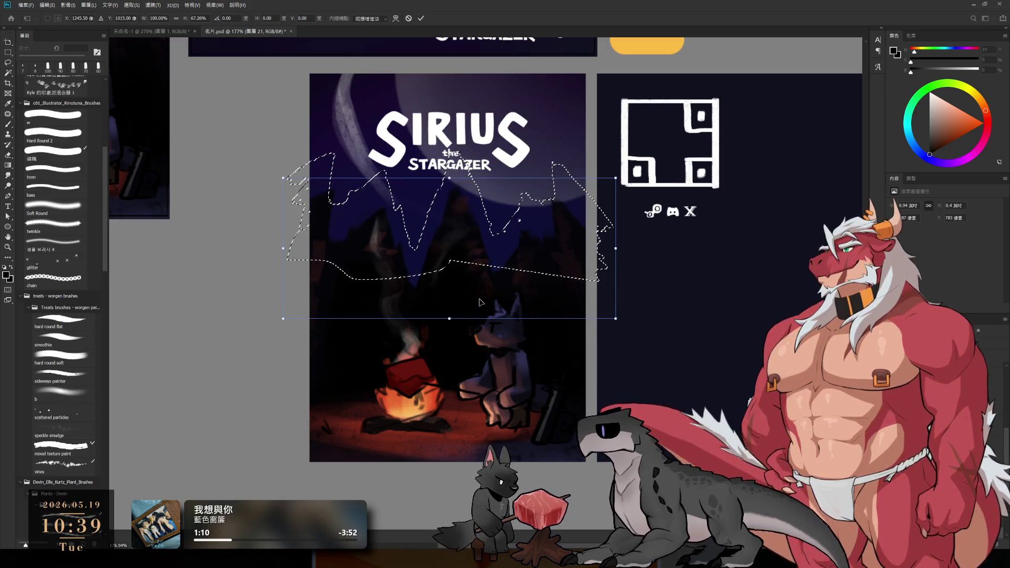
{"action": "left_click_drag", "start_coordinate": [605, 304], "coordinate": [694, 280]}
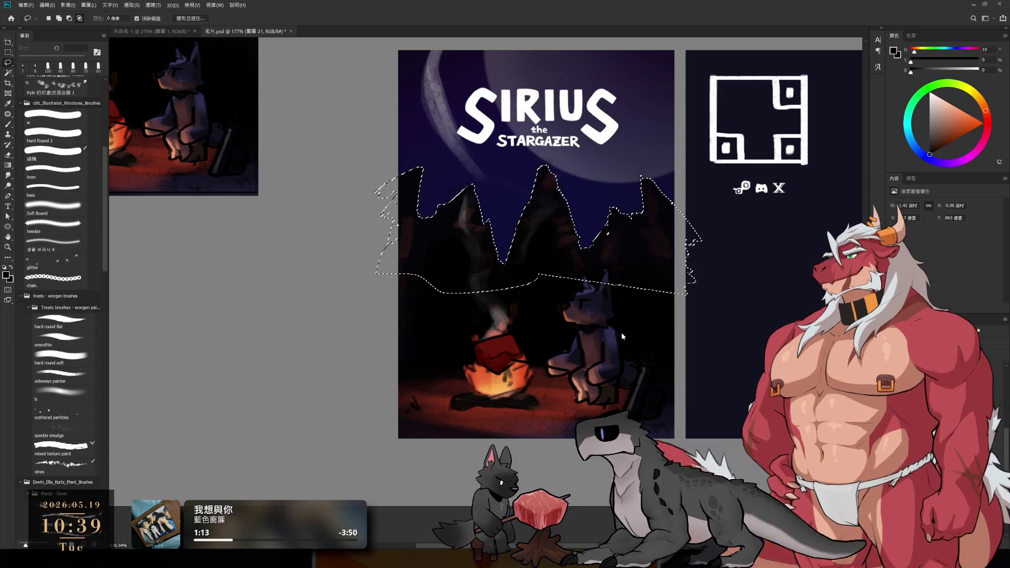
{"action": "key", "text": "ctrl+d"}
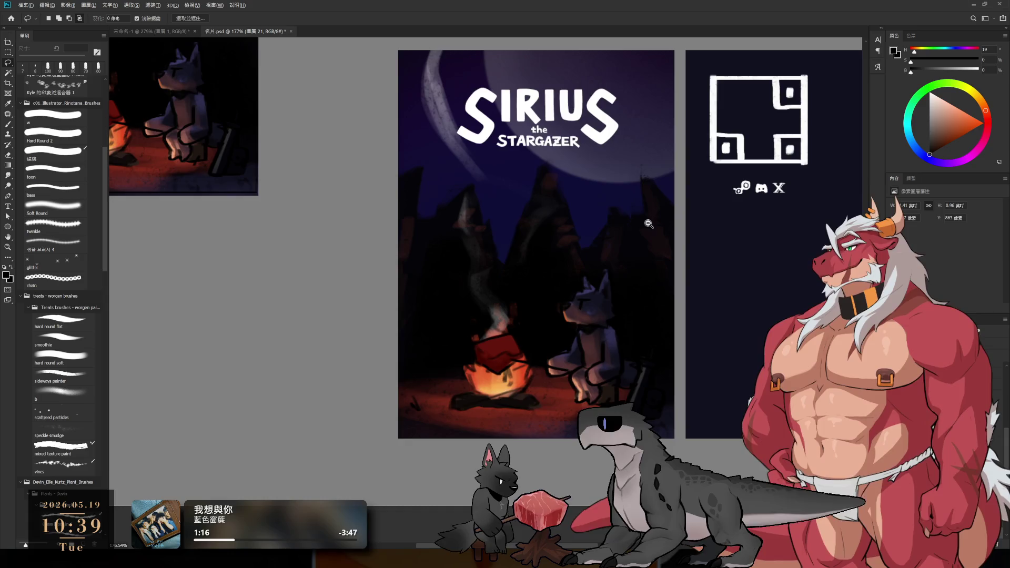
Refine the mountain silhouettes by alternating eraser and brush at varying sizes.
{"action": "scroll", "coordinate": [631, 208], "scroll_direction": "up", "scroll_amount": 3}
{"action": "key", "text": "e"}
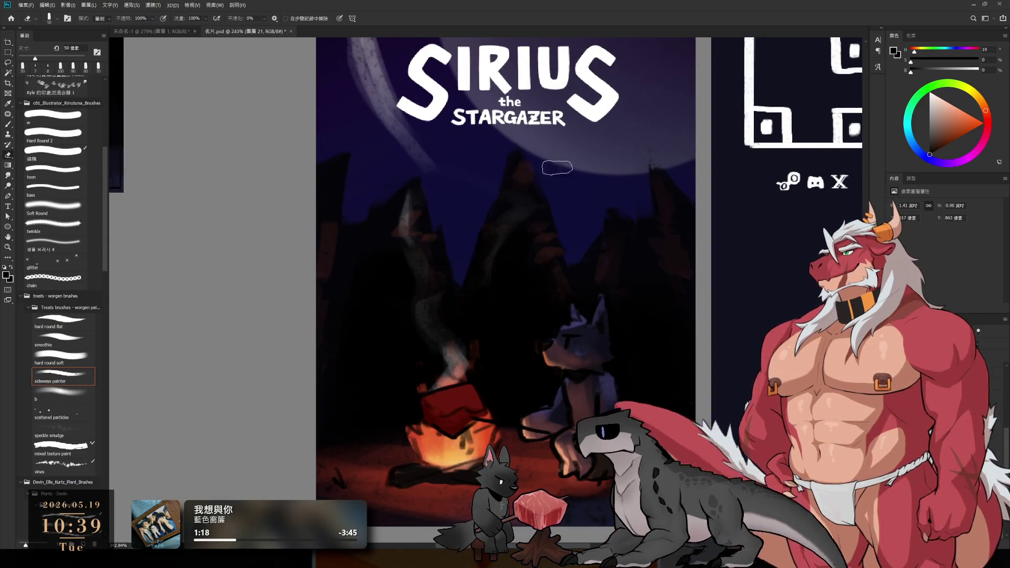
{"action": "key", "text": "b"}
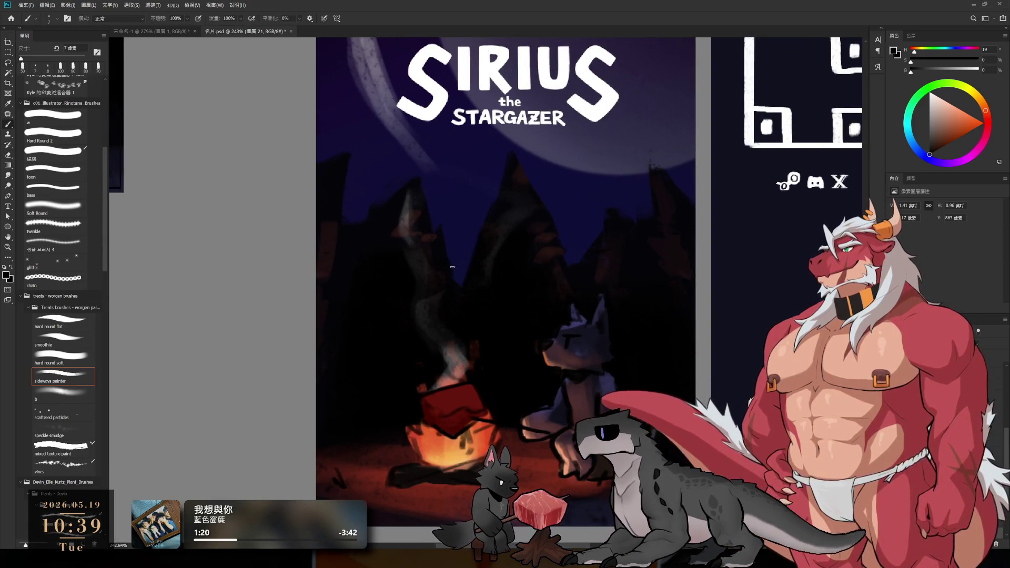
{"action": "left_click", "coordinate": [473, 309], "text": "alt"}
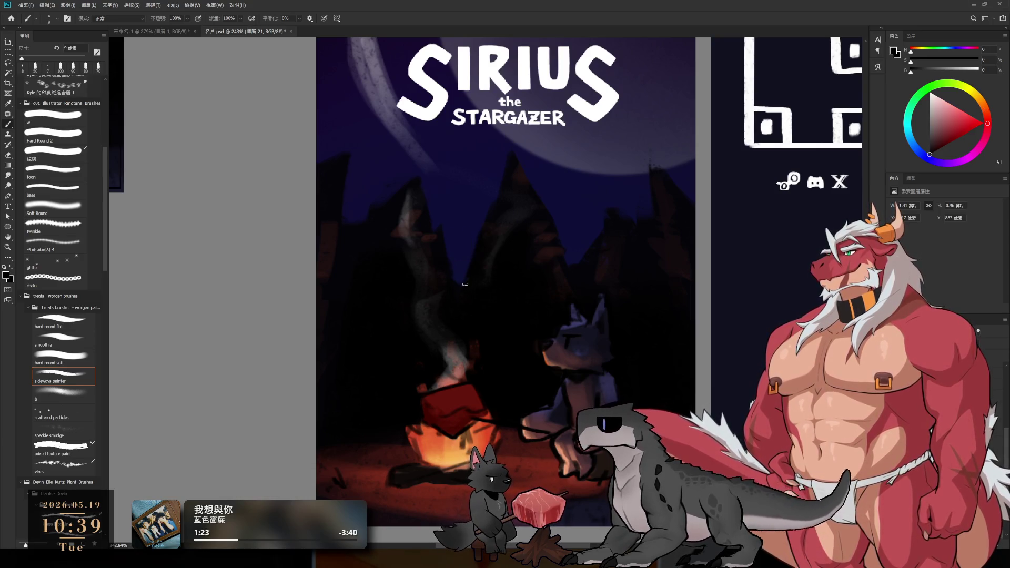
{"action": "key", "text": "bracketright"}
{"action": "key", "text": "bracketright"}
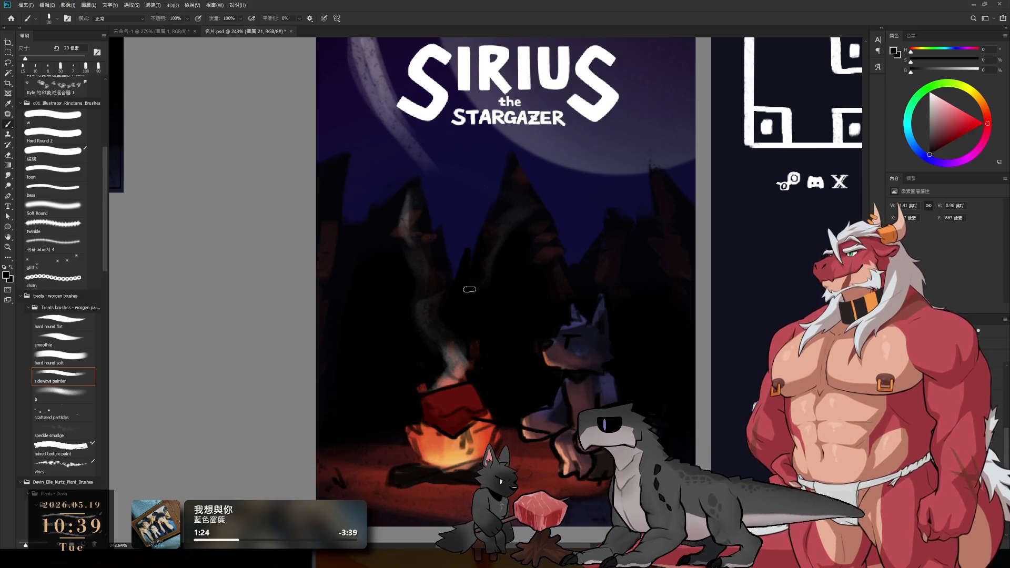
{"action": "key", "text": "e"}
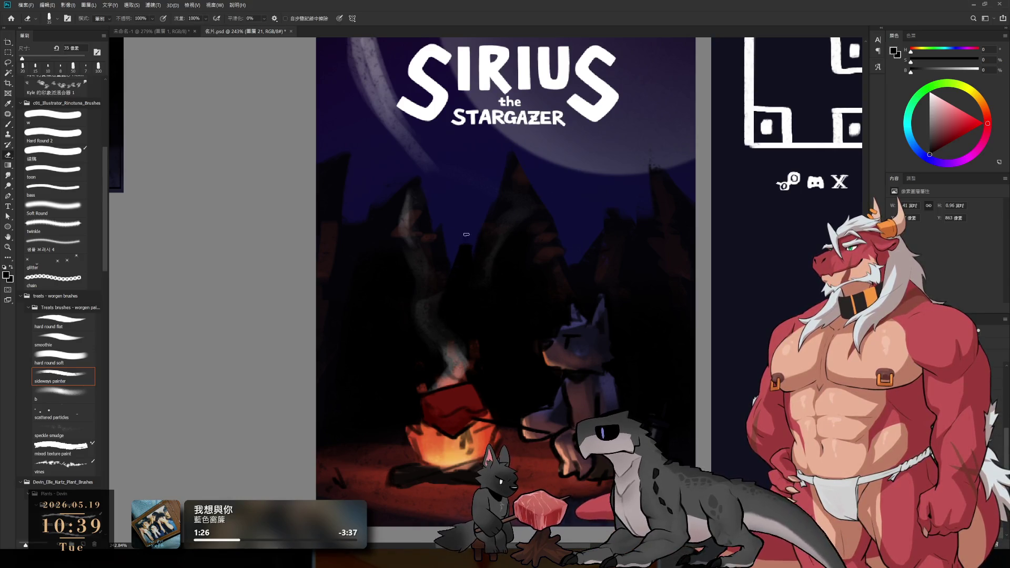
{"action": "key", "text": "bracketleft"}
{"action": "key", "text": "bracketleft"}
{"action": "key", "text": "bracketleft"}
{"action": "key", "text": "b"}
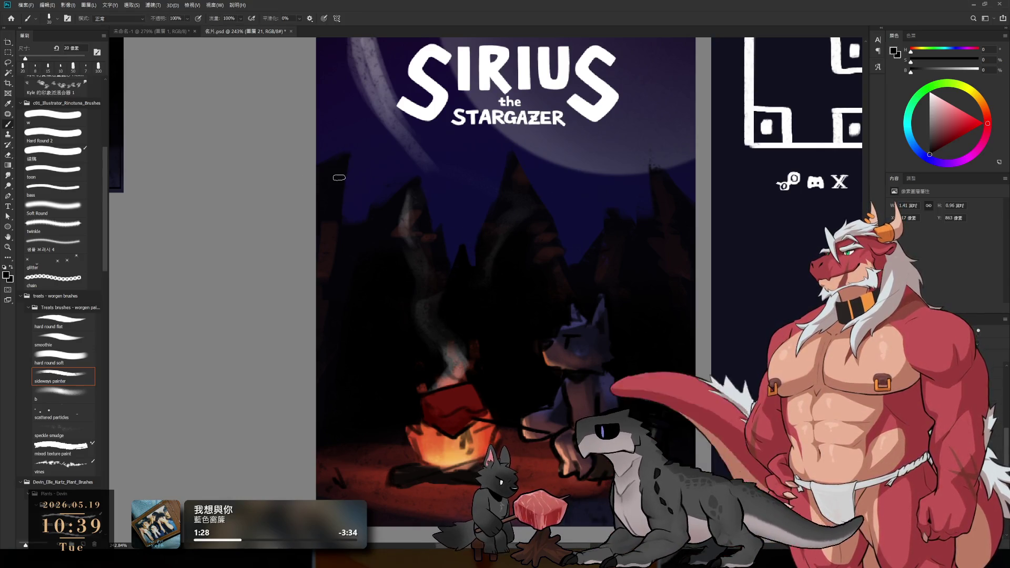
{"action": "key", "text": "bracketright"}
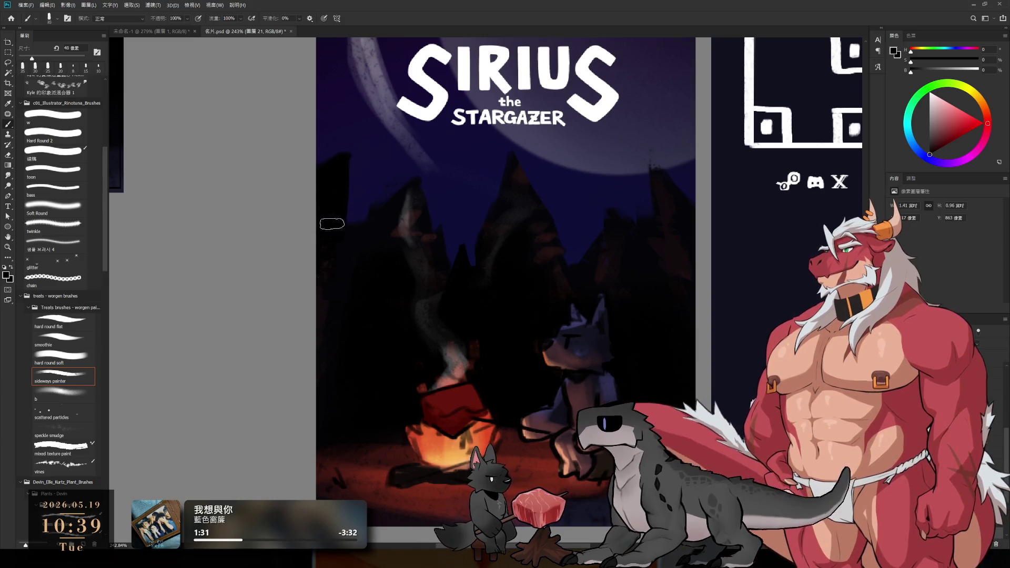
{"action": "key", "text": "bracketleft"}
{"action": "key", "text": "bracketleft"}
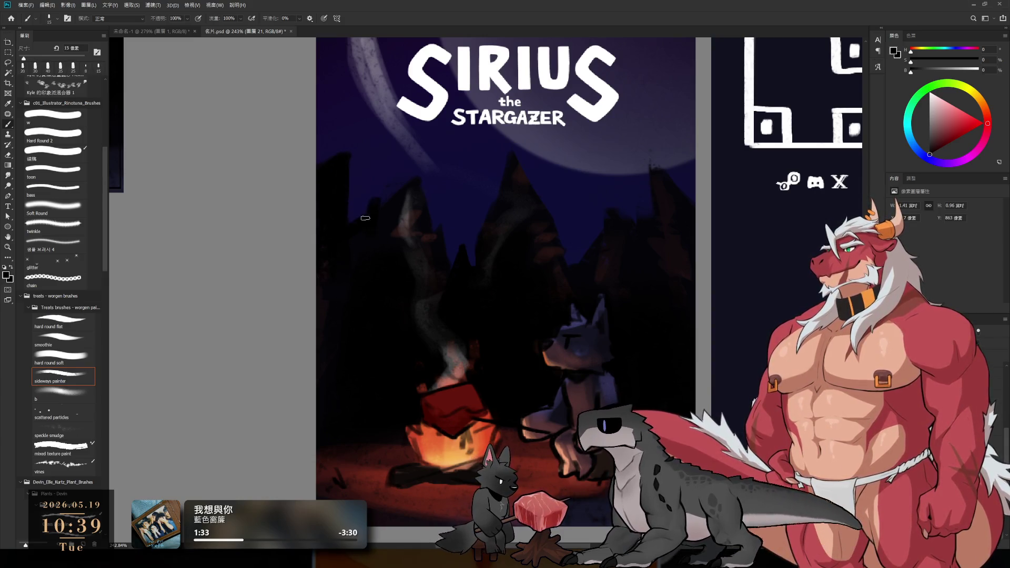
{"action": "key", "text": "e"}
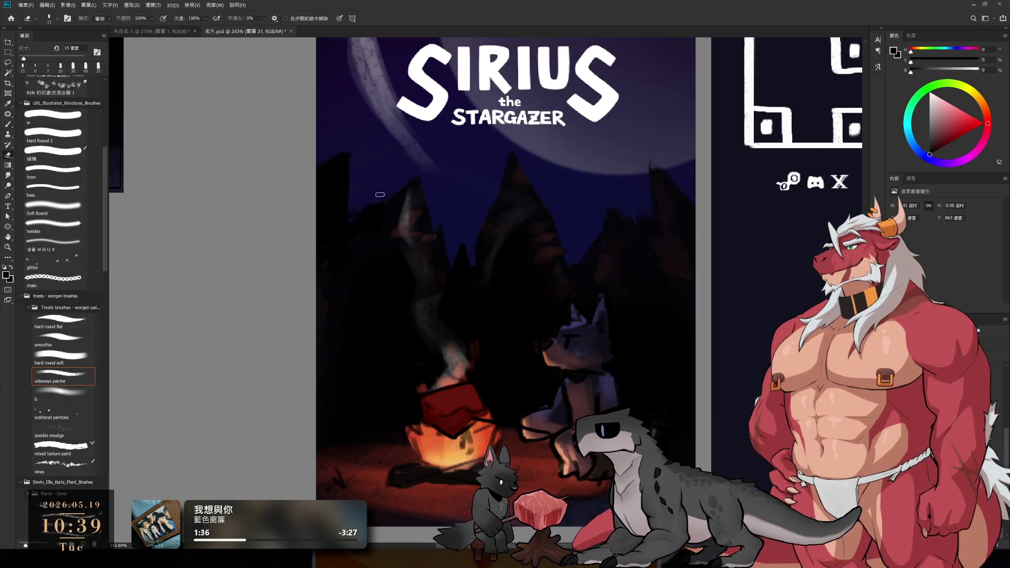
{"action": "key", "text": "b"}
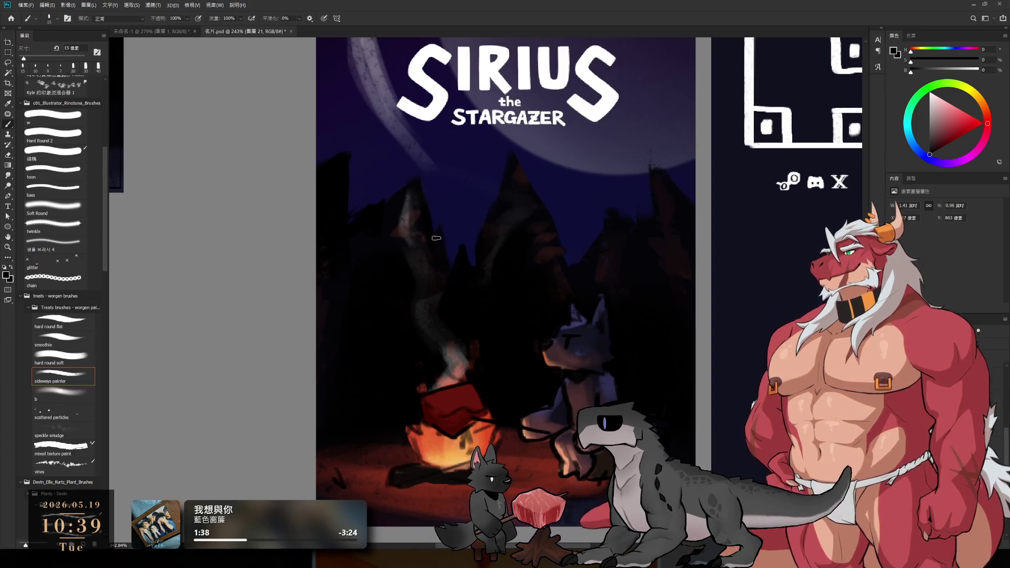
{"action": "key", "text": "e"}
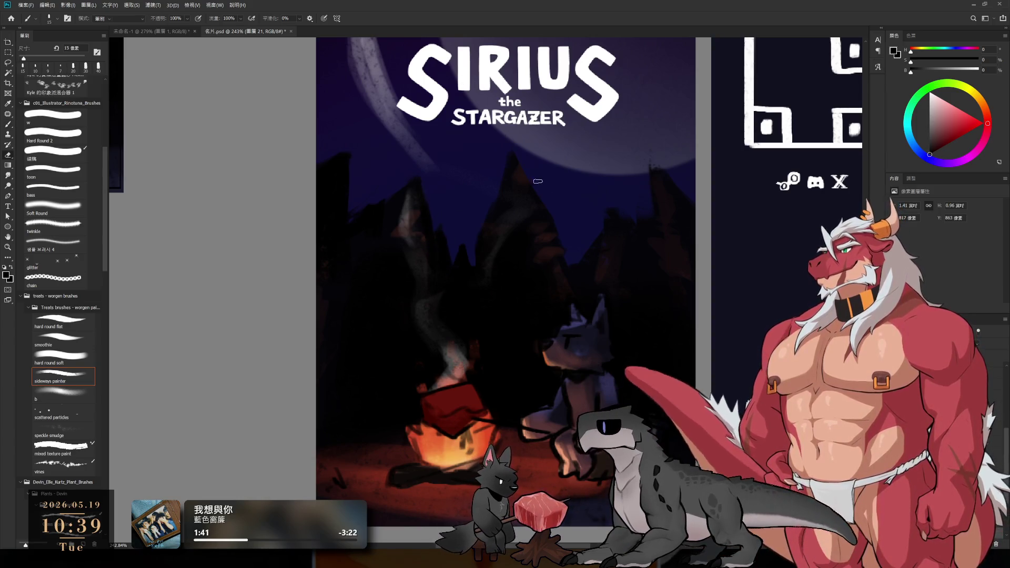
{"action": "key", "text": "b"}
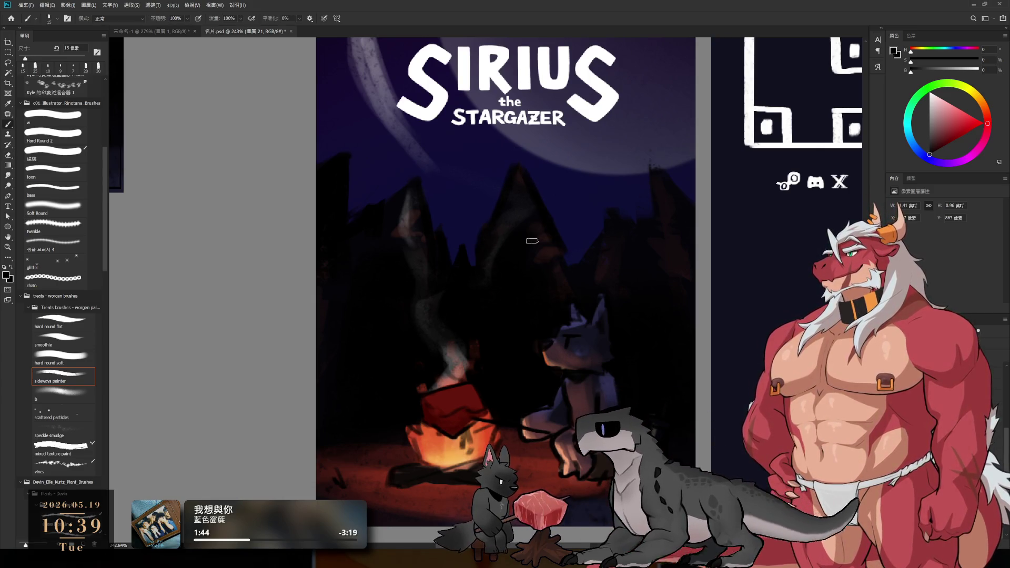
{"action": "key", "text": "bracketright"}
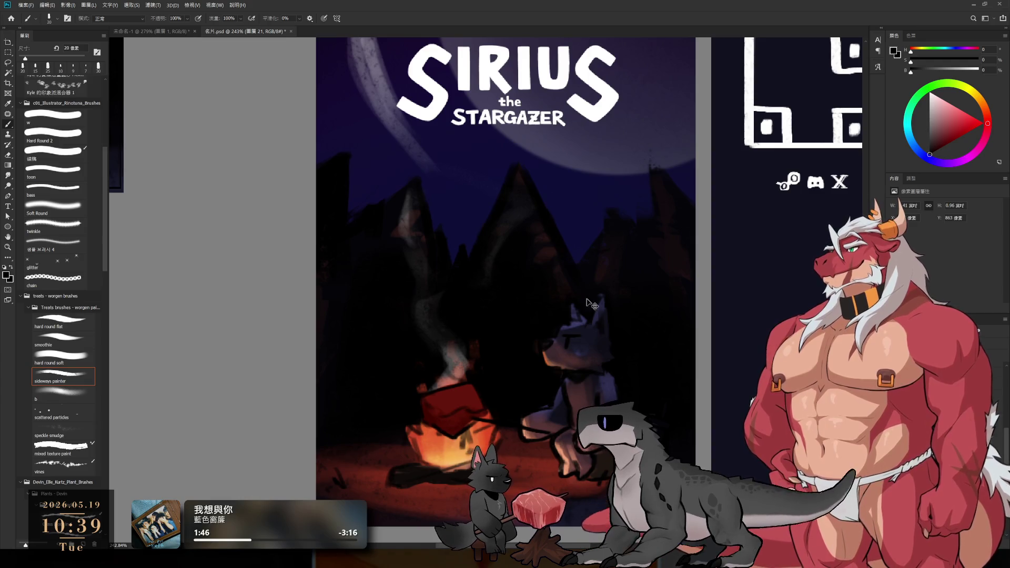
{"action": "key", "text": "bracketright"}
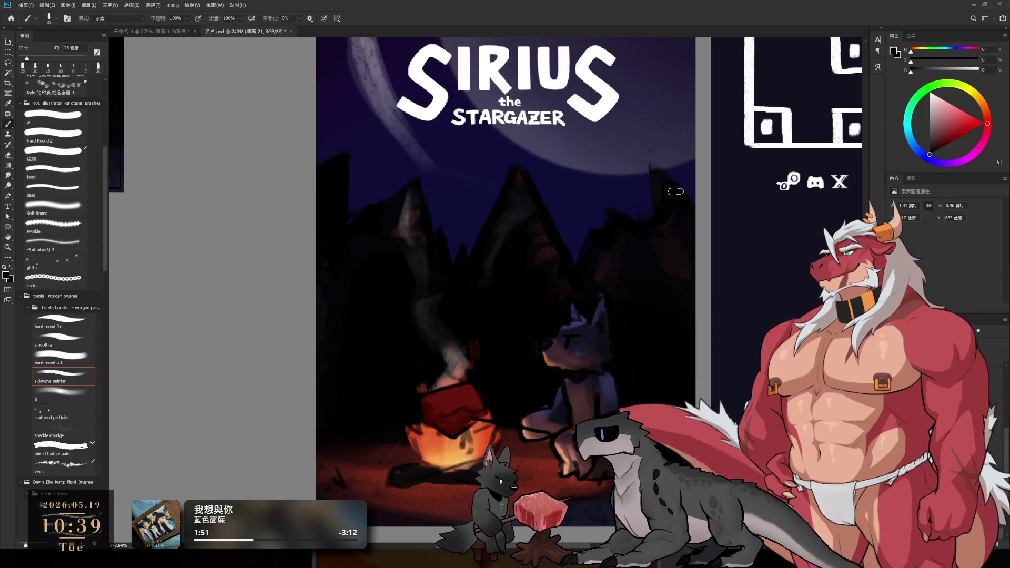
{"action": "key", "text": "e"}
{"action": "key", "text": "b"}
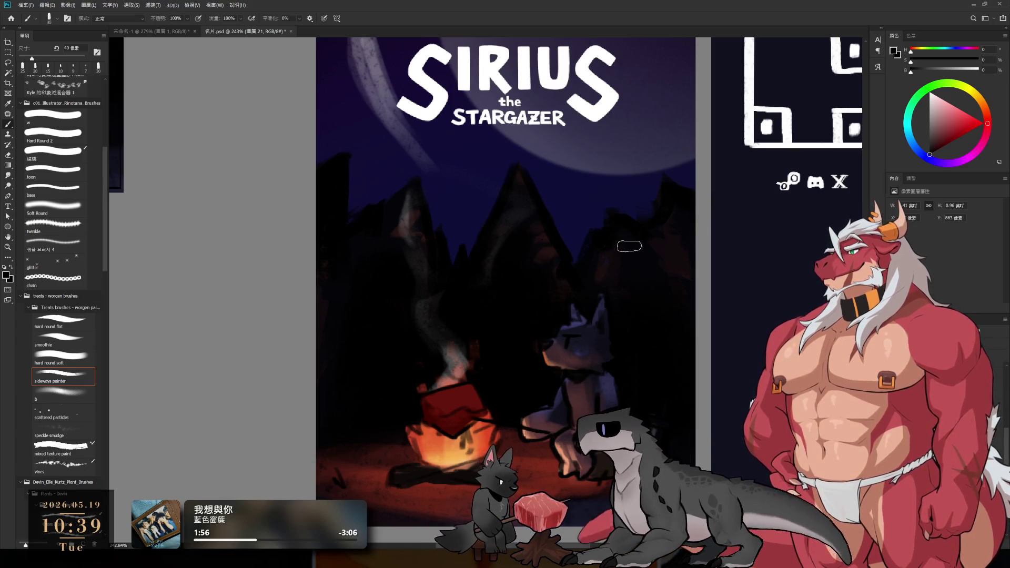
{"action": "key", "text": "bracketright"}
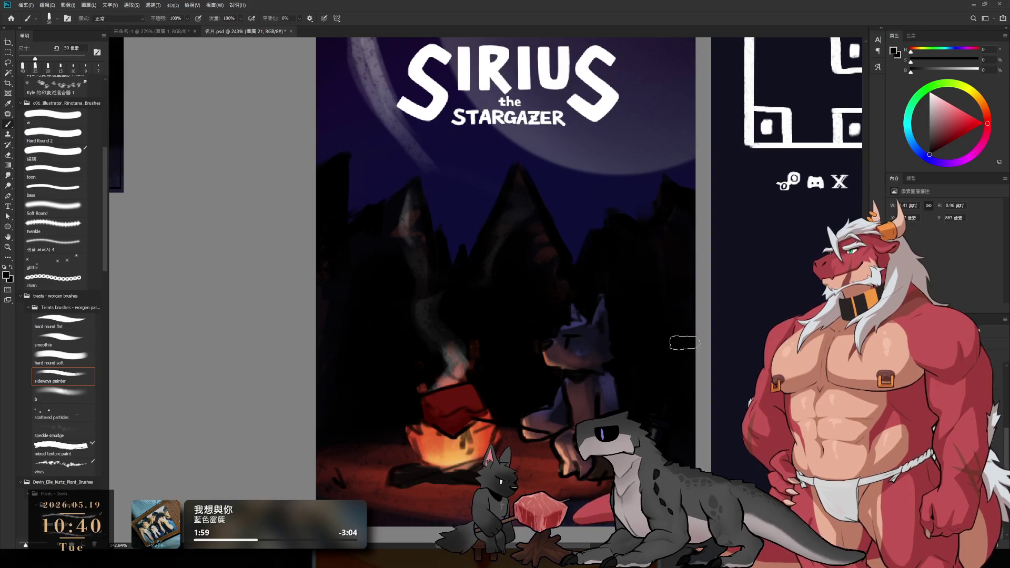
{"action": "key", "text": "bracketright"}
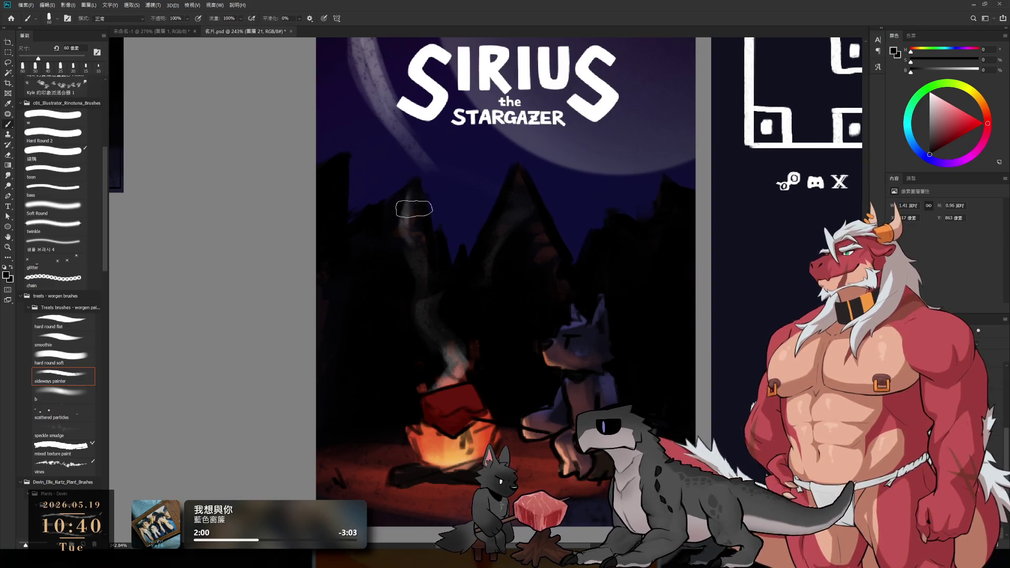
Touch up the peaks with a 20 px brush, then zoom out to the whole sheet.
{"action": "scroll", "coordinate": [414, 209], "scroll_direction": "down", "scroll_amount": 5}
{"action": "scroll", "coordinate": [438, 303], "scroll_direction": "up", "scroll_amount": 10}
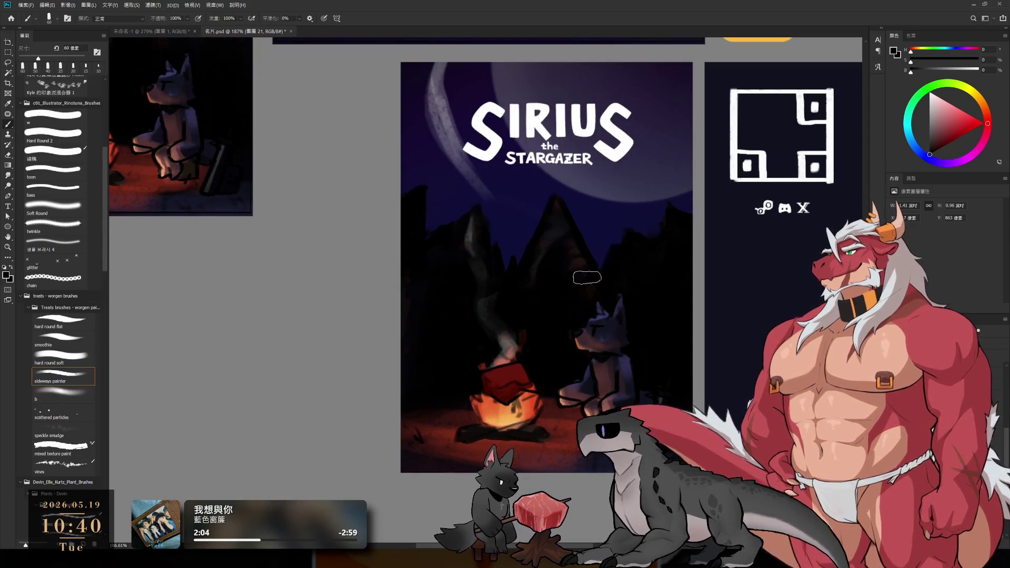
{"action": "scroll", "coordinate": [576, 260], "scroll_direction": "up", "scroll_amount": 5}
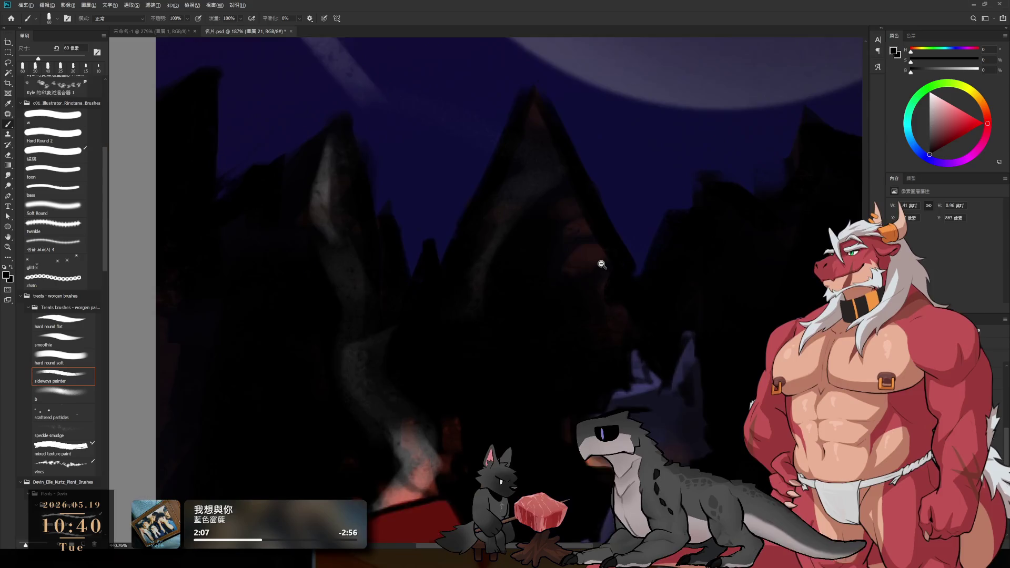
{"action": "key", "text": "e"}
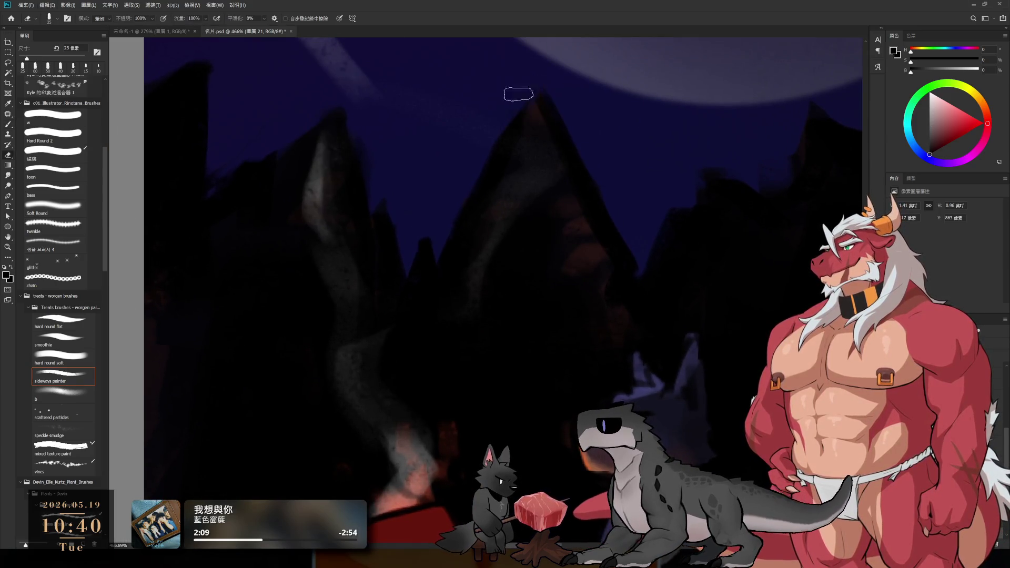
{"action": "key", "text": "b"}
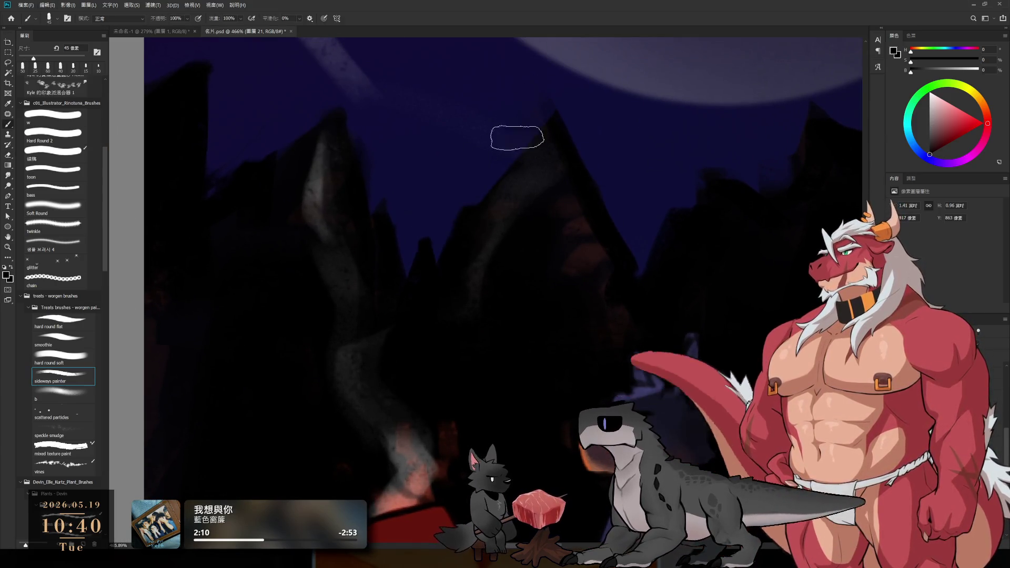
{"action": "key", "text": "bracketleft"}
{"action": "key", "text": "bracketleft"}
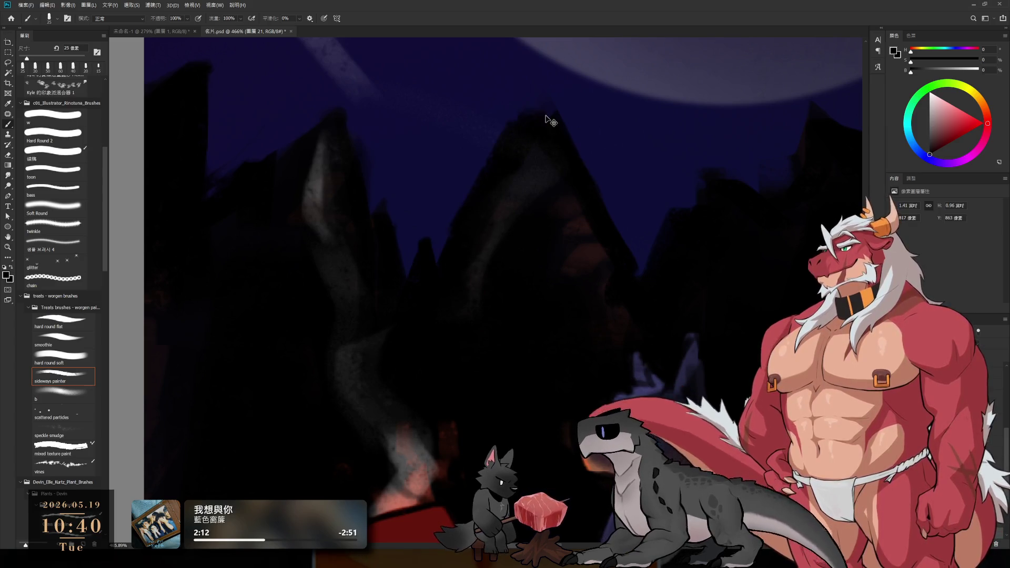
{"action": "key", "text": "bracketleft"}
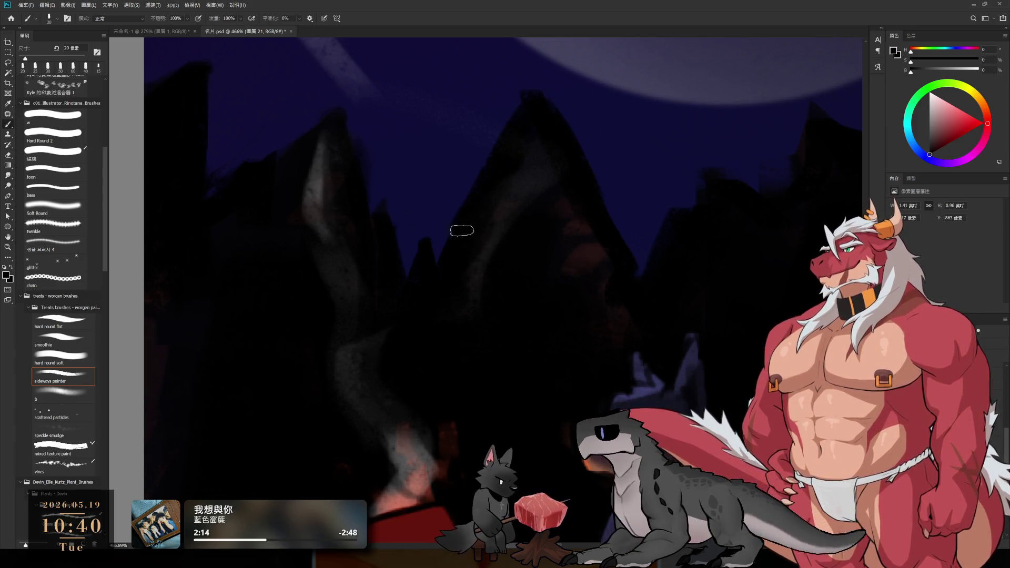
{"action": "key", "text": "bracketright"}
{"action": "key", "text": "bracketright"}
{"action": "key", "text": "bracketright"}
{"action": "left_click_drag", "start_coordinate": [562, 273], "coordinate": [489, 133]}
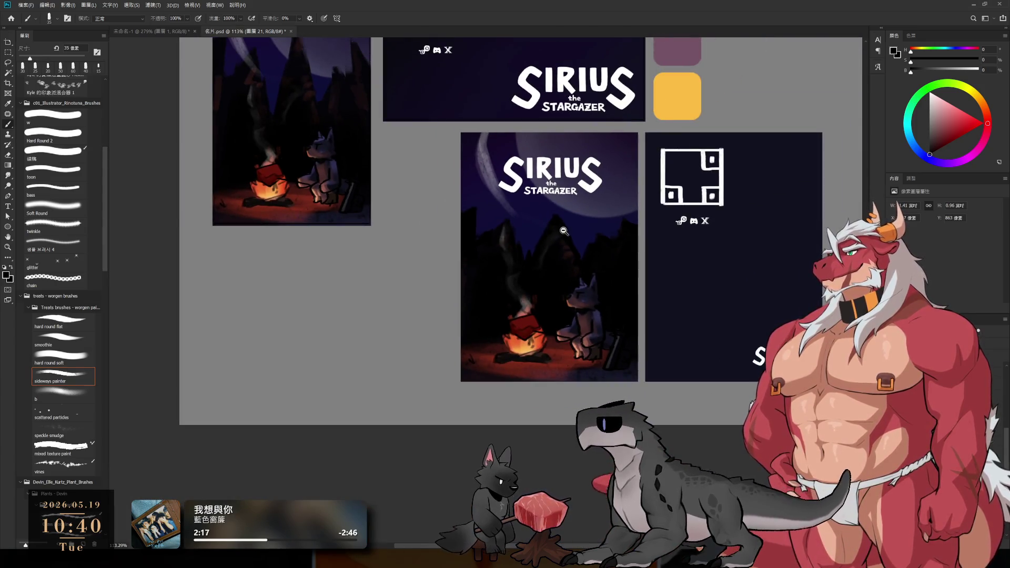
Adjust the brush size, frame the campfire scene, and make Layer 22 active.
{"action": "left_click_drag", "start_coordinate": [564, 230], "coordinate": [581, 240]}
{"action": "key", "text": "bracketright"}
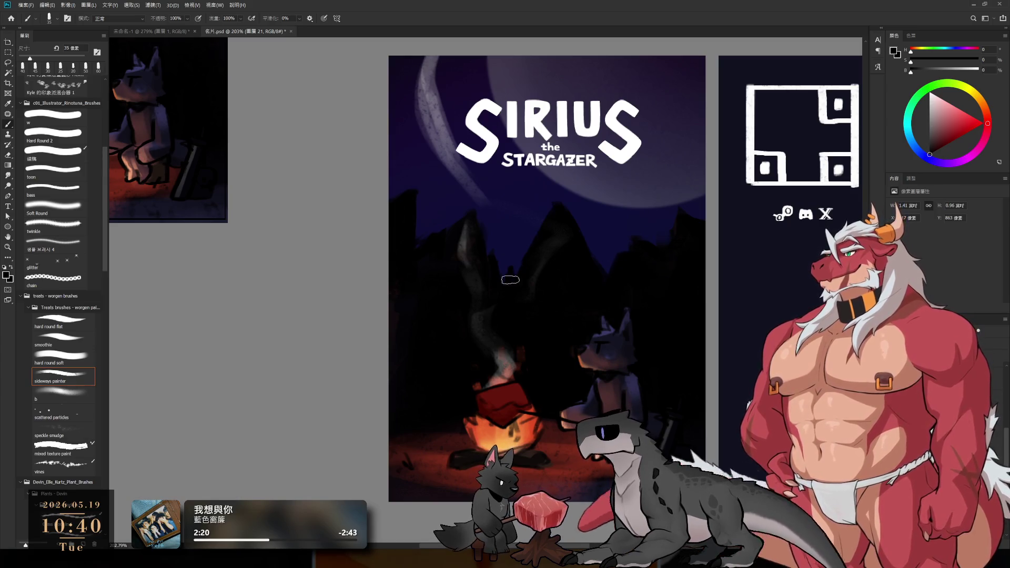
{"action": "key", "text": "bracketleft"}
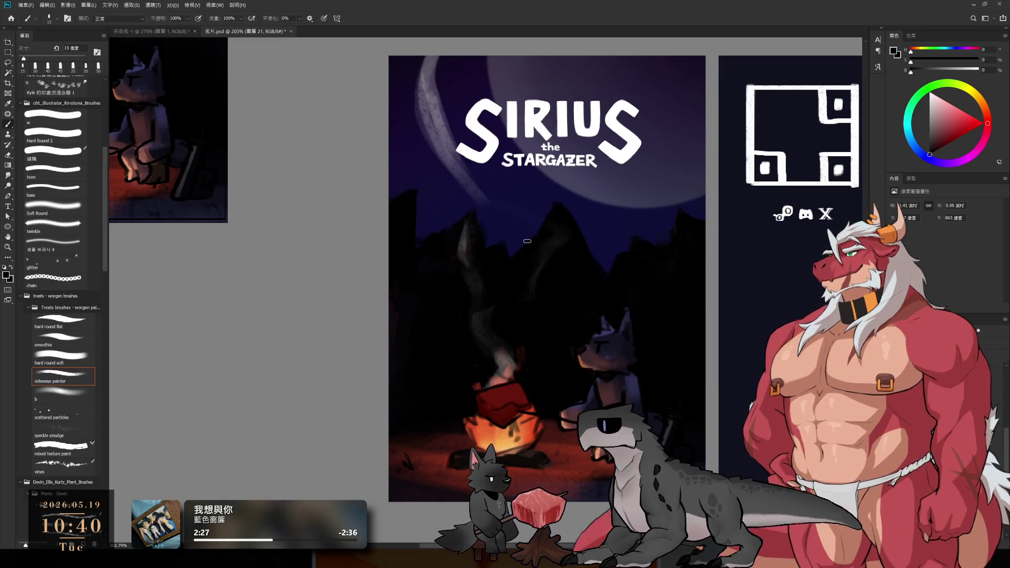
{"action": "key", "text": "bracketright"}
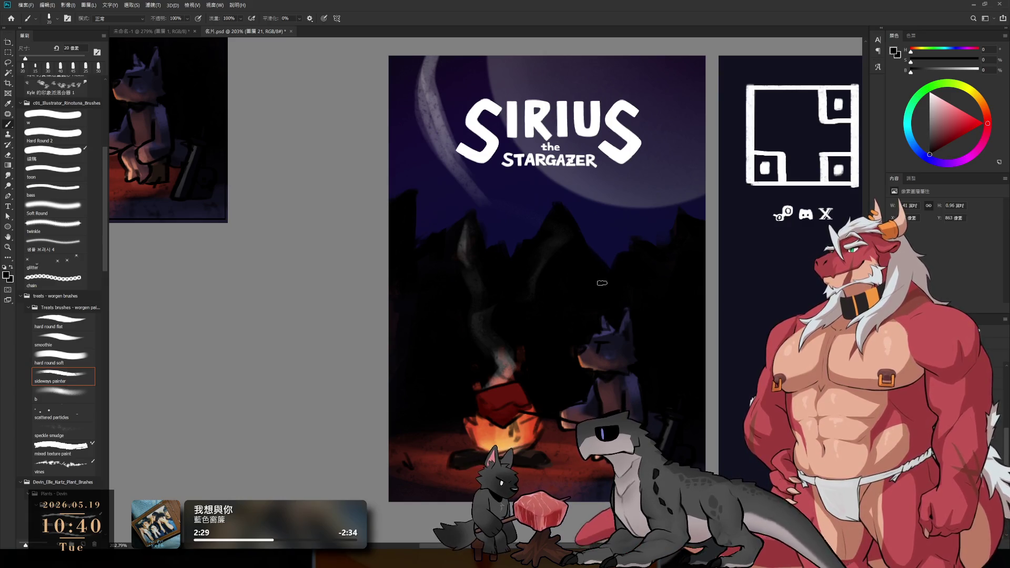
{"action": "left_click_drag", "start_coordinate": [636, 301], "coordinate": [584, 119]}
{"action": "mouse_move", "coordinate": [635, 273]}
{"action": "left_mouse_down"}
{"action": "mouse_move", "coordinate": [669, 201]}
{"action": "mouse_move", "coordinate": [774, 256]}
{"action": "left_mouse_up"}
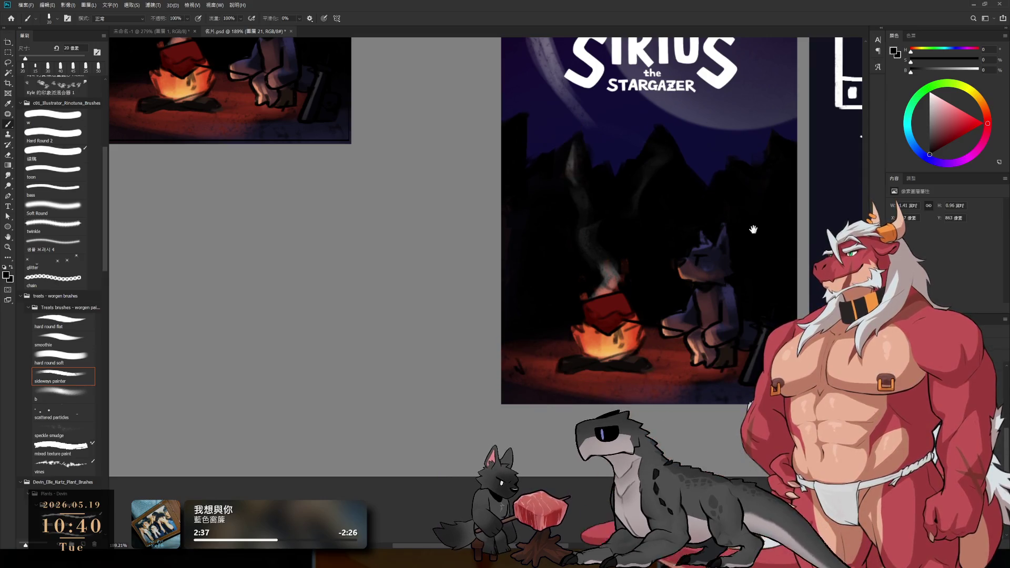
{"action": "mouse_move", "coordinate": [720, 221]}
{"action": "left_mouse_down"}
{"action": "mouse_move", "coordinate": [706, 210]}
{"action": "mouse_move", "coordinate": [728, 219]}
{"action": "mouse_move", "coordinate": [684, 252]}
{"action": "left_mouse_up"}
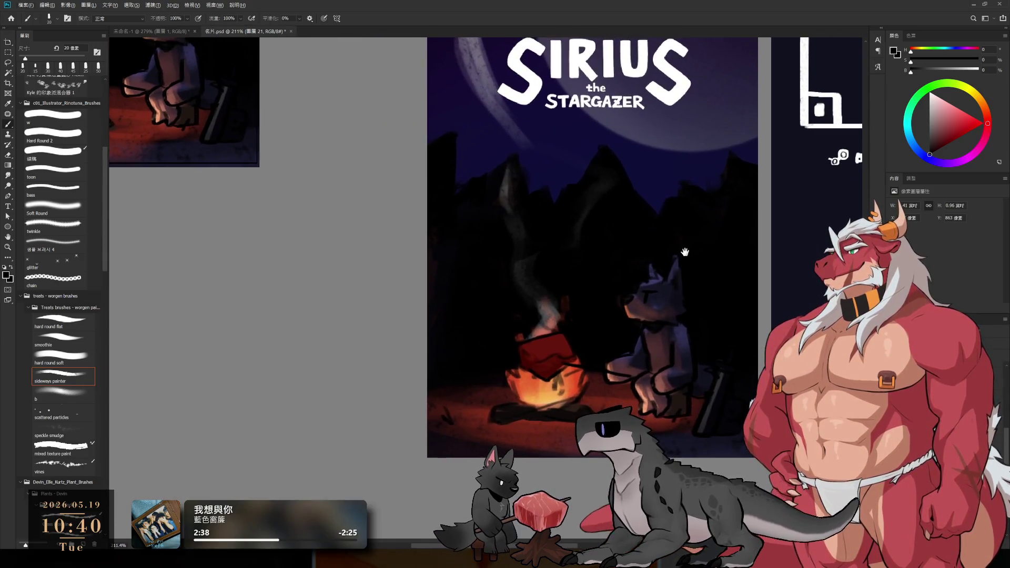
{"action": "left_click", "coordinate": [661, 317], "text": "ctrl"}
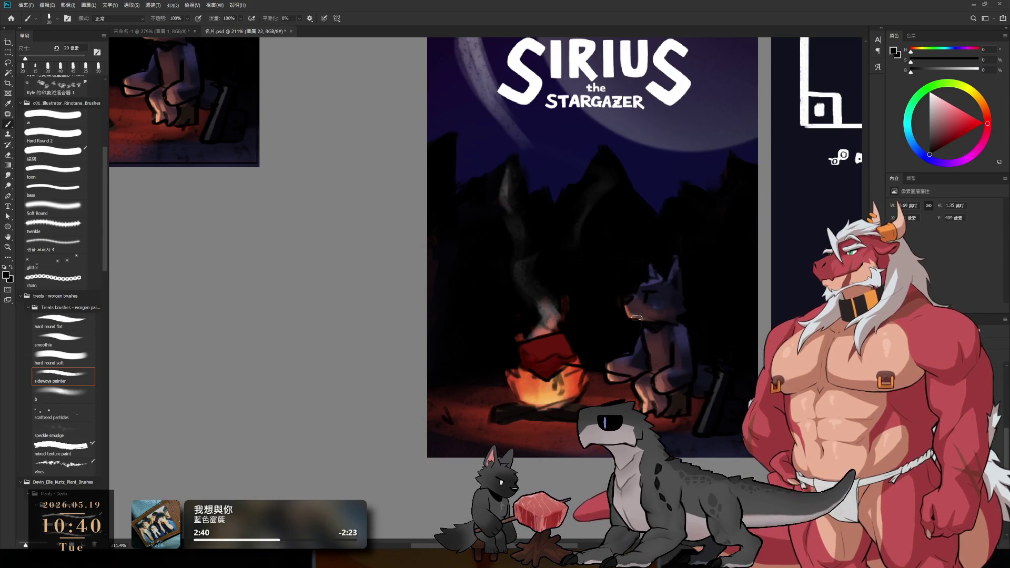
{"action": "scroll", "coordinate": [635, 301], "scroll_direction": "up", "scroll_amount": 1}
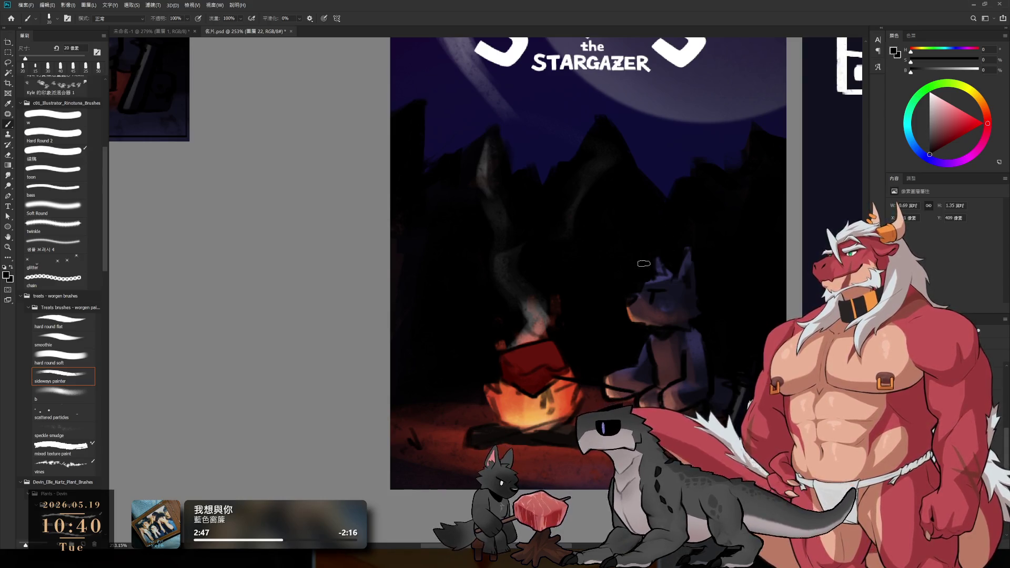
Lasso a band across the lower poster's mountains and delete it.
{"action": "left_click_drag", "start_coordinate": [644, 263], "coordinate": [566, 148]}
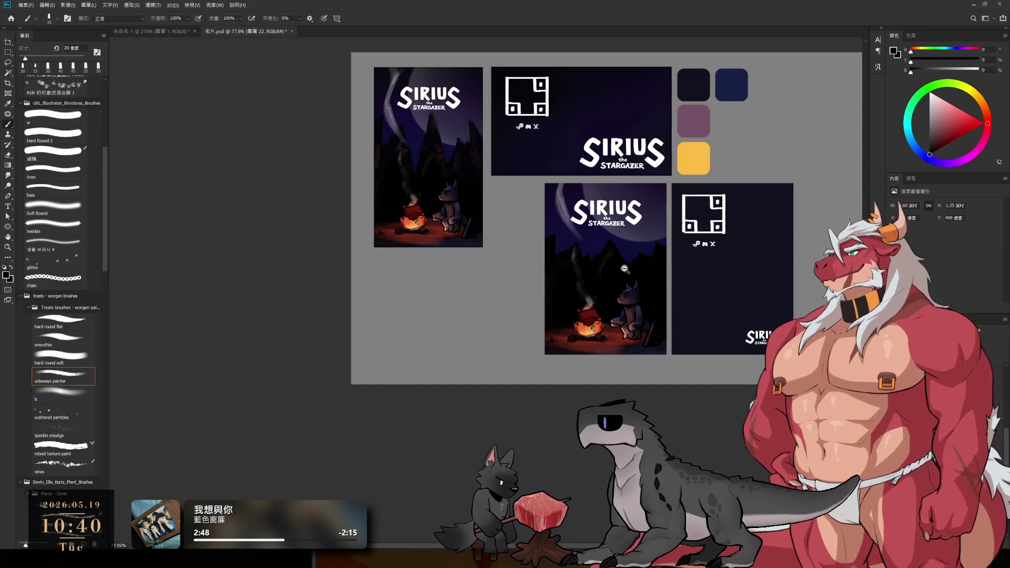
{"action": "key", "text": "l"}
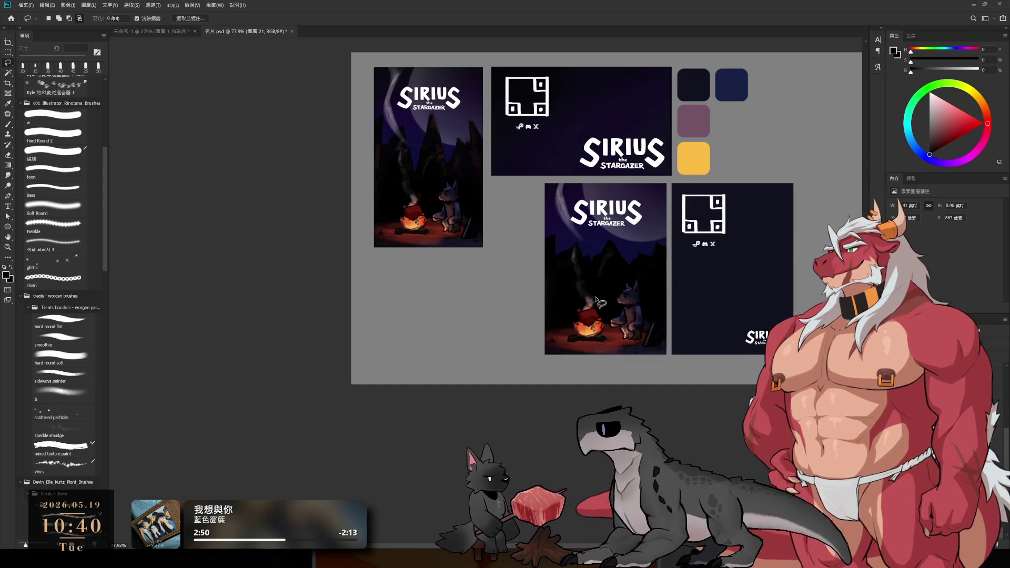
{"action": "left_click_drag", "start_coordinate": [608, 304], "coordinate": [659, 271]}
{"action": "key", "text": "Delete"}
Clear the selection, sample the sky's dark blue, then the white of the S letter.
{"action": "key", "text": "ctrl+d"}
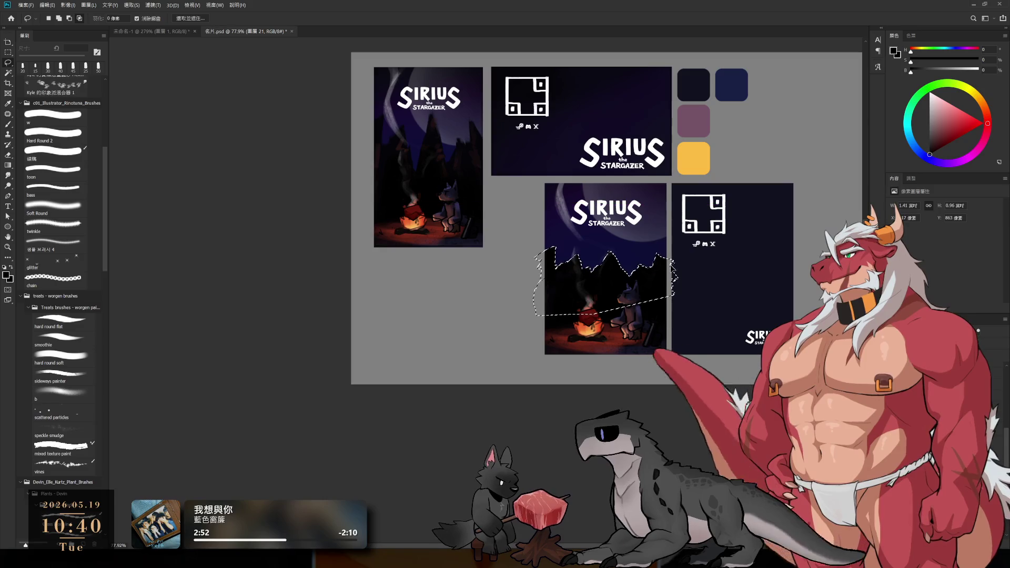
{"action": "left_click_drag", "start_coordinate": [631, 305], "coordinate": [663, 303]}
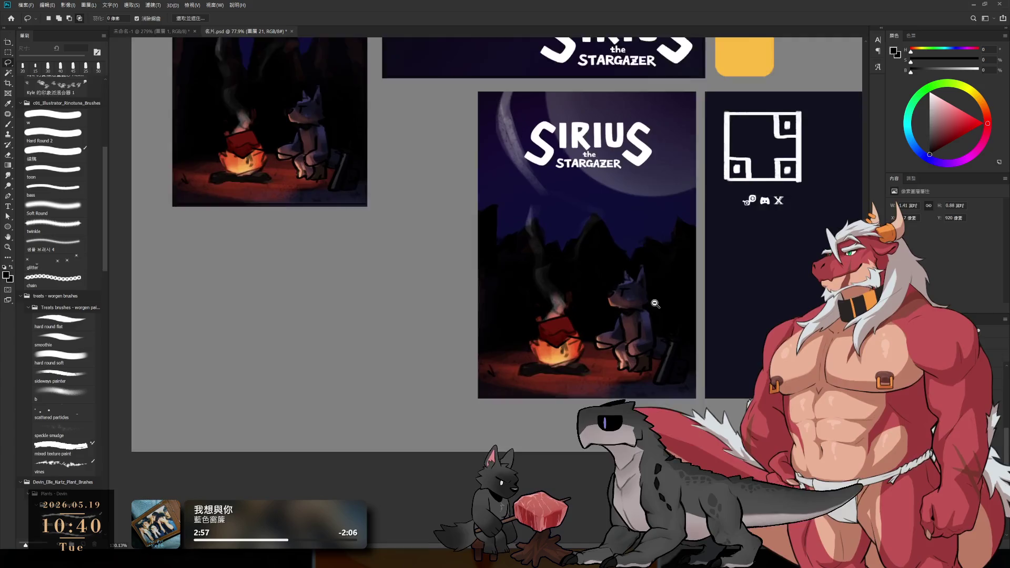
{"action": "key", "text": "b"}
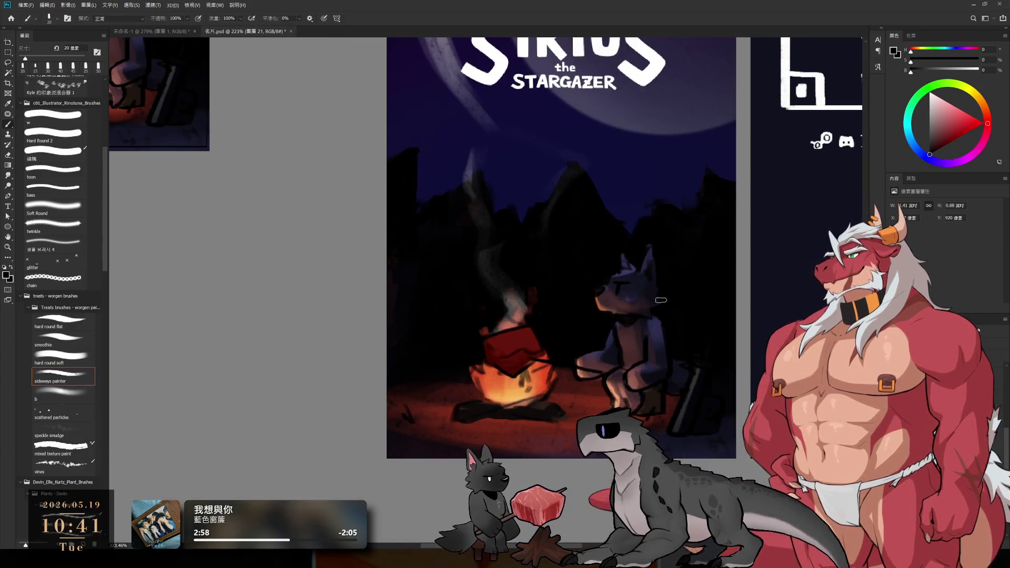
{"action": "left_click_drag", "start_coordinate": [660, 299], "coordinate": [609, 265]}
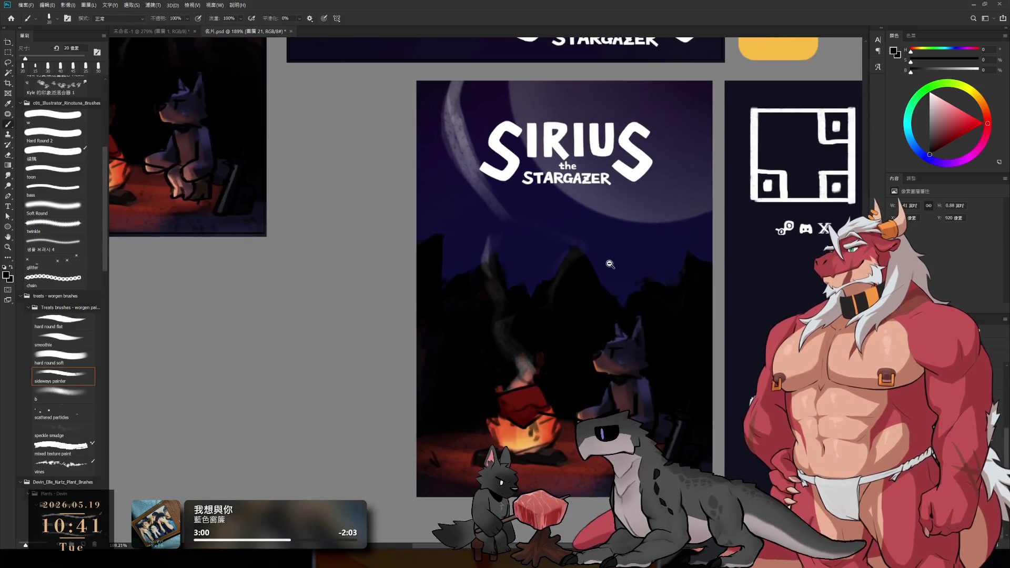
{"action": "left_click", "coordinate": [619, 234], "text": "alt"}
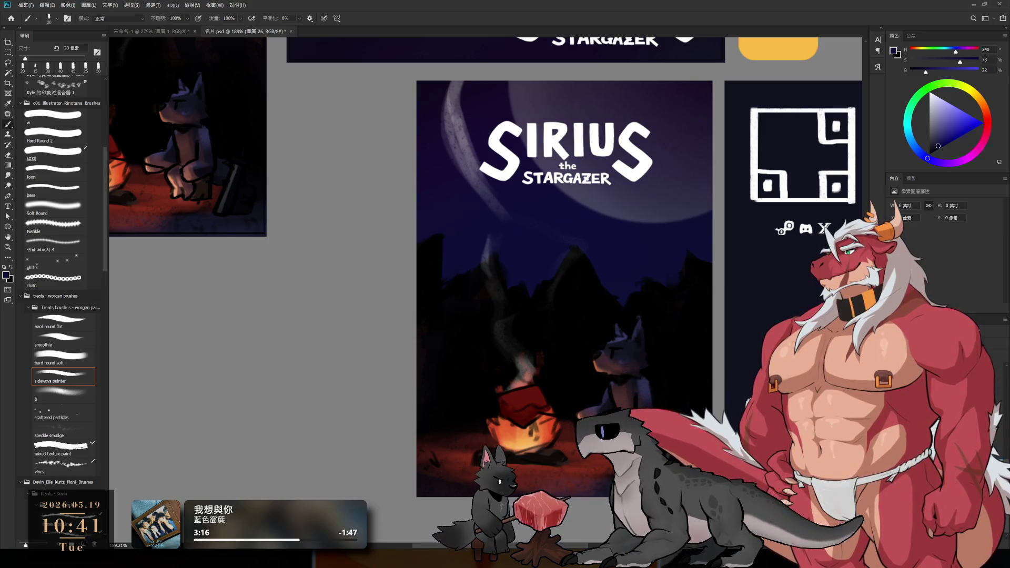
{"action": "left_click", "coordinate": [643, 167], "text": "alt"}
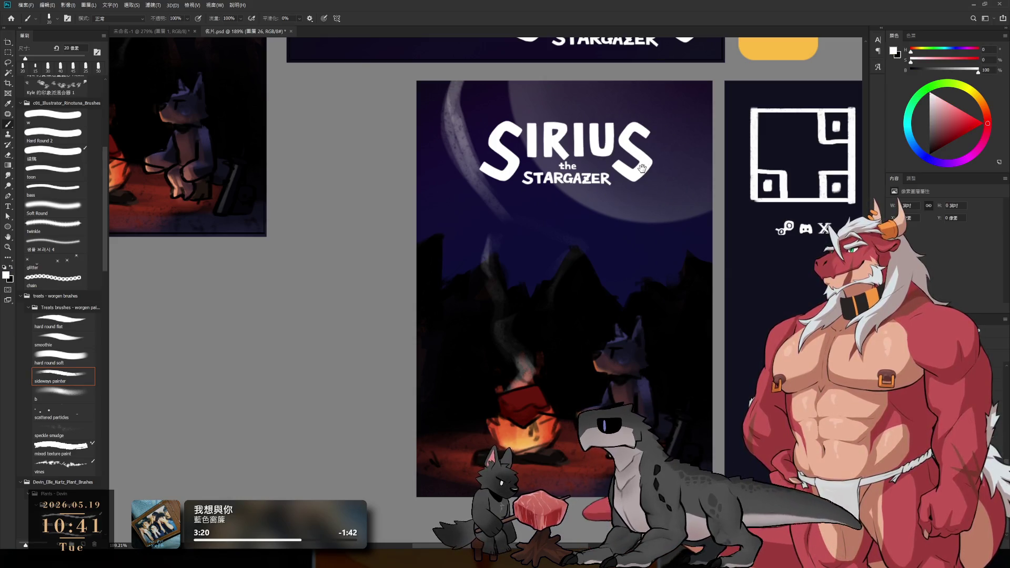
{"action": "scroll", "coordinate": [575, 293], "scroll_direction": "up", "scroll_amount": 3}
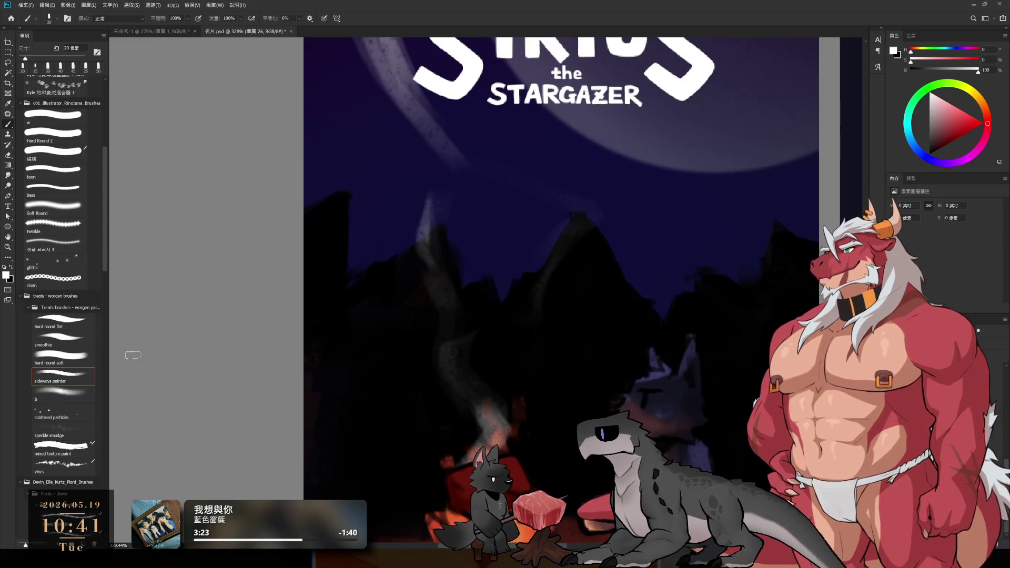
With a Hard Round brush at 10–20 px, dab about ten white stars across the sky.
{"action": "left_click", "coordinate": [55, 134]}
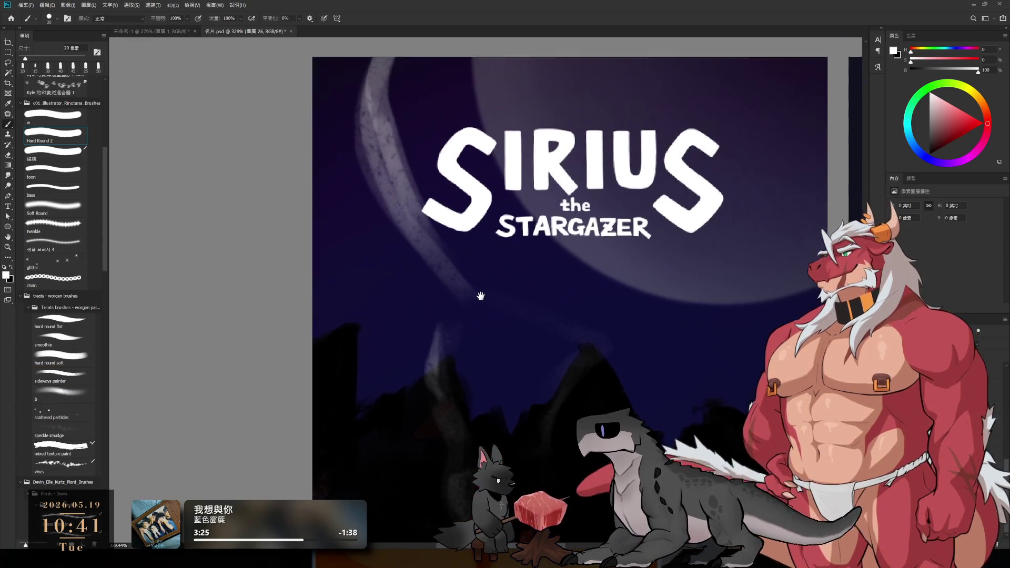
{"action": "left_click_drag", "start_coordinate": [475, 159], "coordinate": [481, 294]}
{"action": "key", "text": "bracketleft"}
{"action": "key", "text": "bracketleft"}
{"action": "key", "text": "bracketleft"}
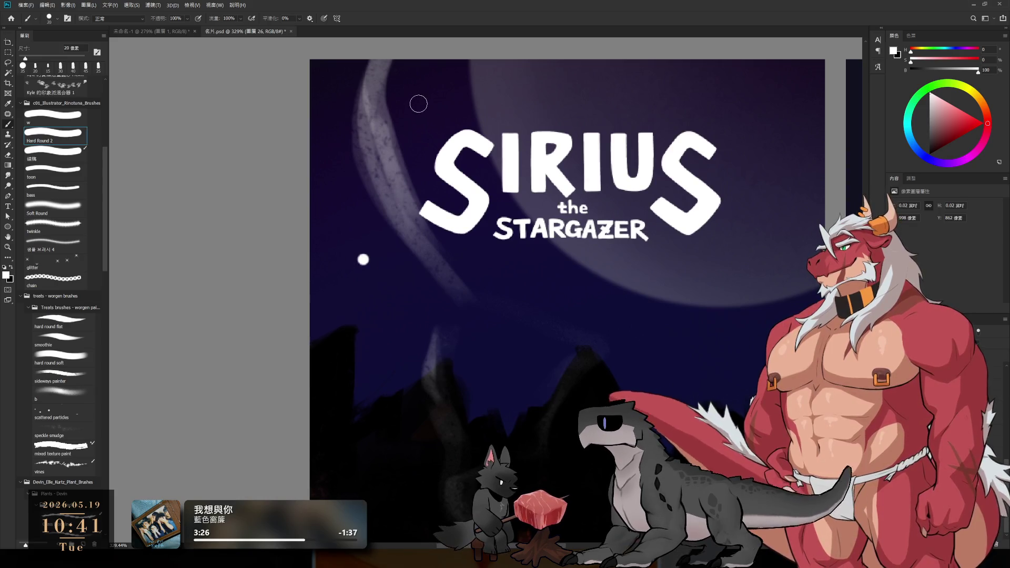
{"action": "left_click", "coordinate": [419, 98]}
{"action": "left_click", "coordinate": [344, 80]}
{"action": "key", "text": "bracketright"}
{"action": "key", "text": "bracketright"}
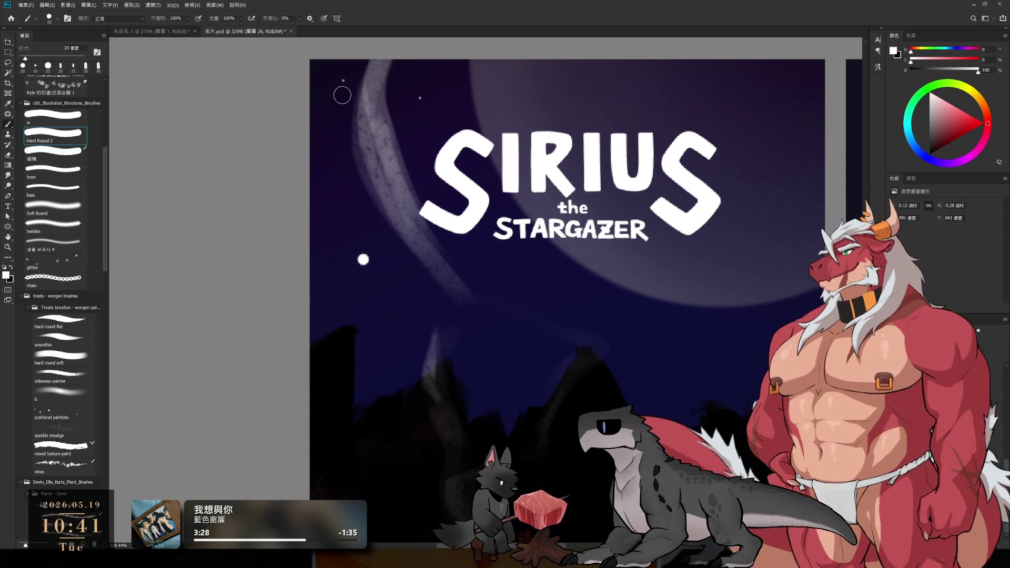
{"action": "left_click", "coordinate": [336, 95]}
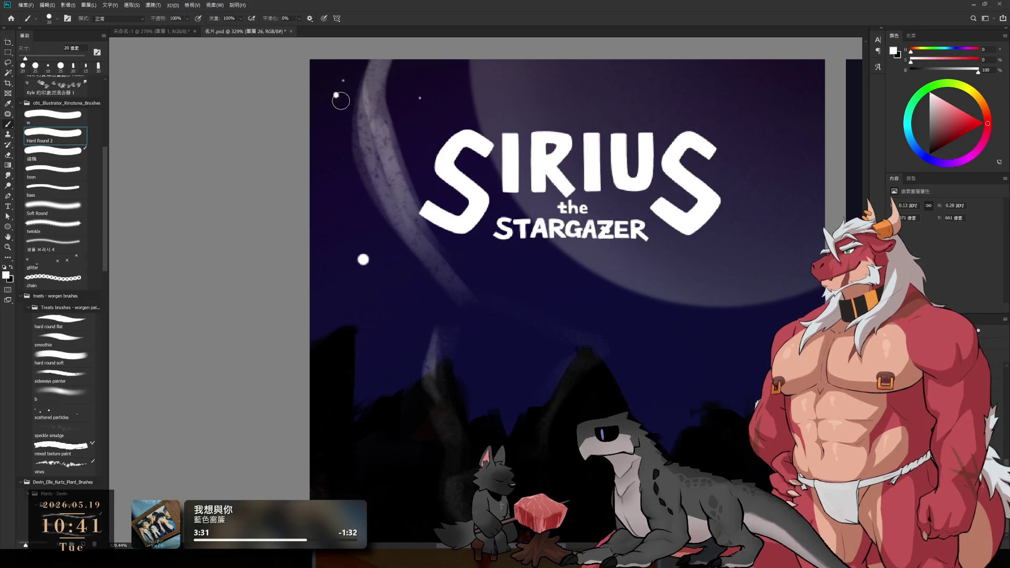
{"action": "left_click", "coordinate": [338, 113]}
{"action": "left_click", "coordinate": [491, 298]}
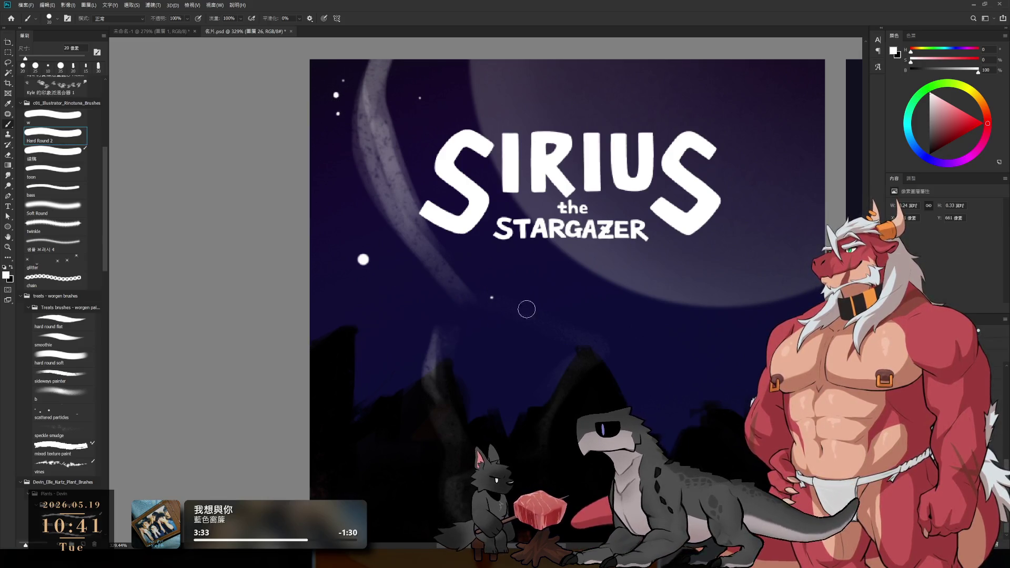
{"action": "left_click", "coordinate": [703, 314]}
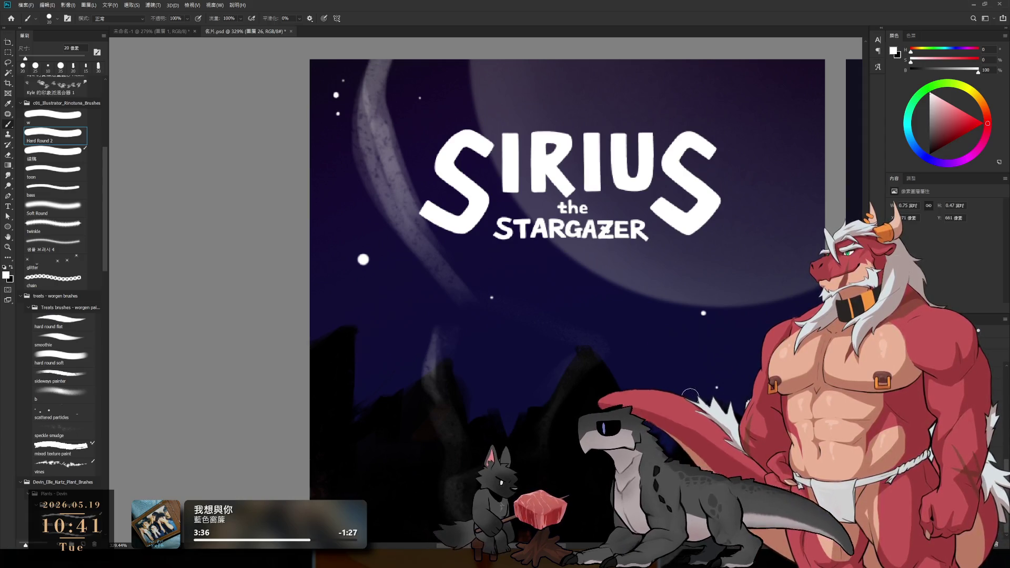
{"action": "left_click", "coordinate": [674, 363]}
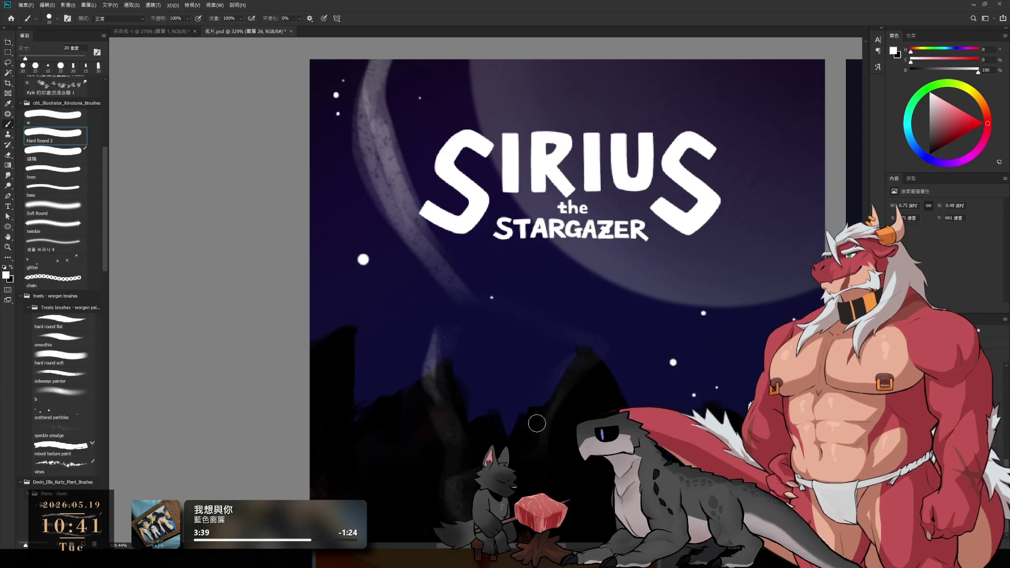
{"action": "left_click", "coordinate": [502, 388]}
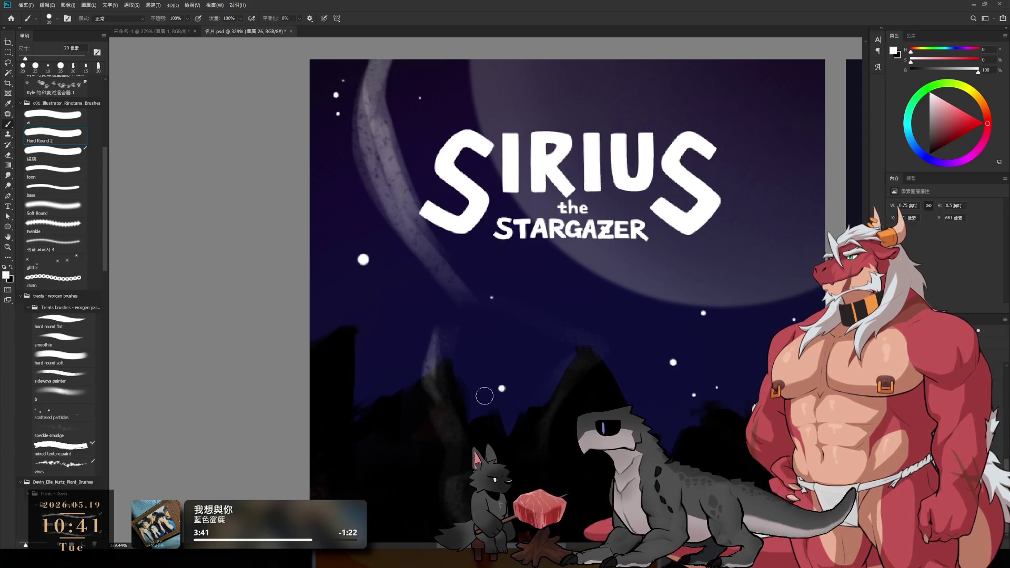
{"action": "left_click", "coordinate": [396, 364]}
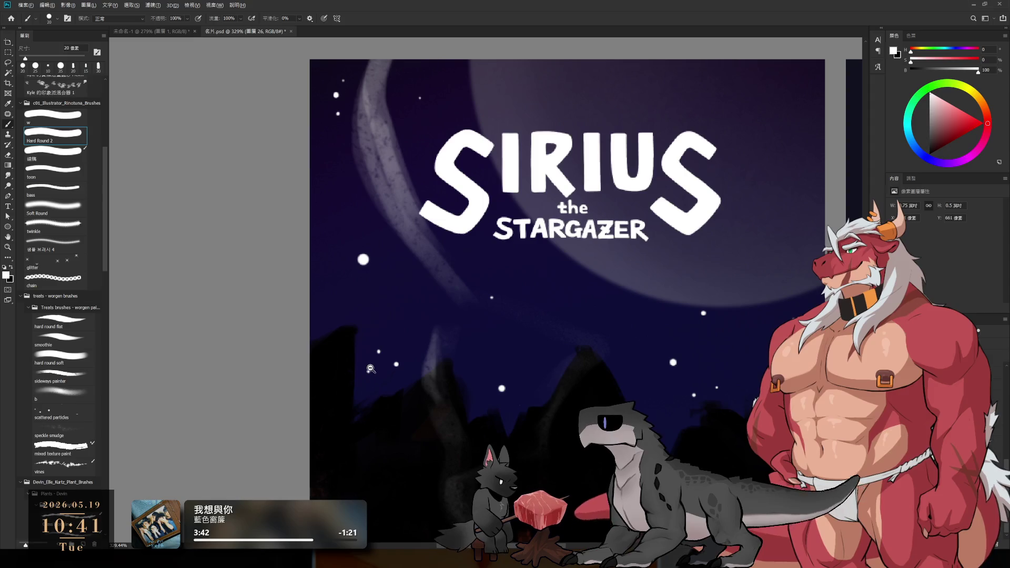
{"action": "left_click_drag", "start_coordinate": [367, 361], "coordinate": [279, 308]}
{"action": "mouse_move", "coordinate": [408, 409]}
{"action": "left_mouse_down"}
{"action": "mouse_move", "coordinate": [569, 278]}
{"action": "mouse_move", "coordinate": [621, 274]}
{"action": "left_mouse_up"}
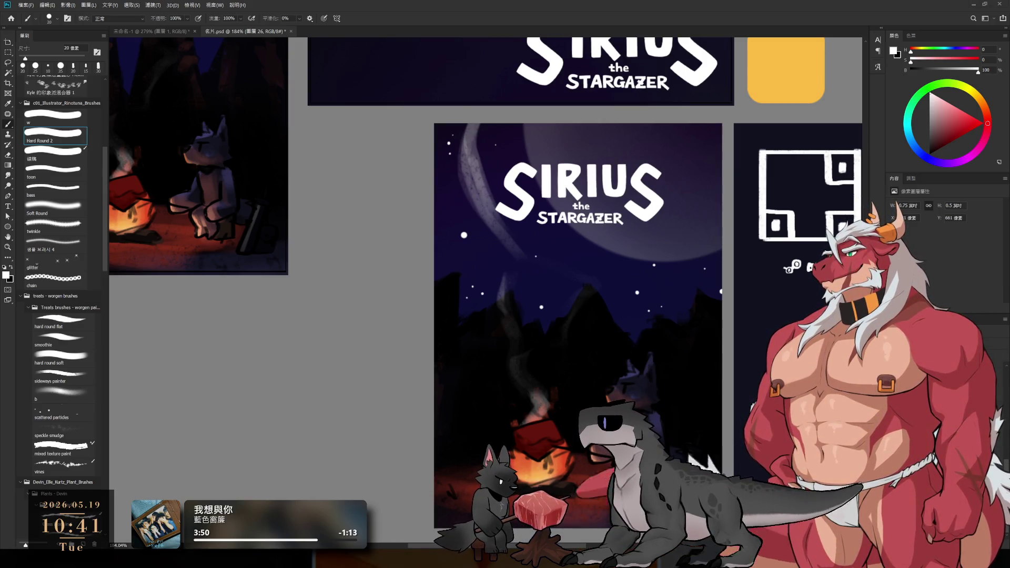
{"action": "left_click_drag", "start_coordinate": [777, 233], "coordinate": [737, 237]}
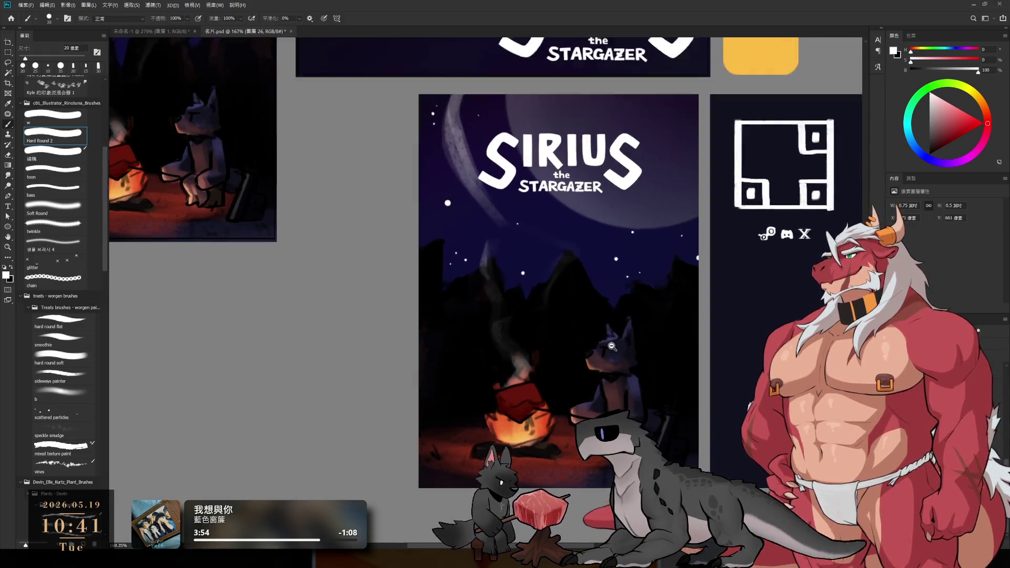
{"action": "left_click_drag", "start_coordinate": [611, 348], "coordinate": [612, 357]}
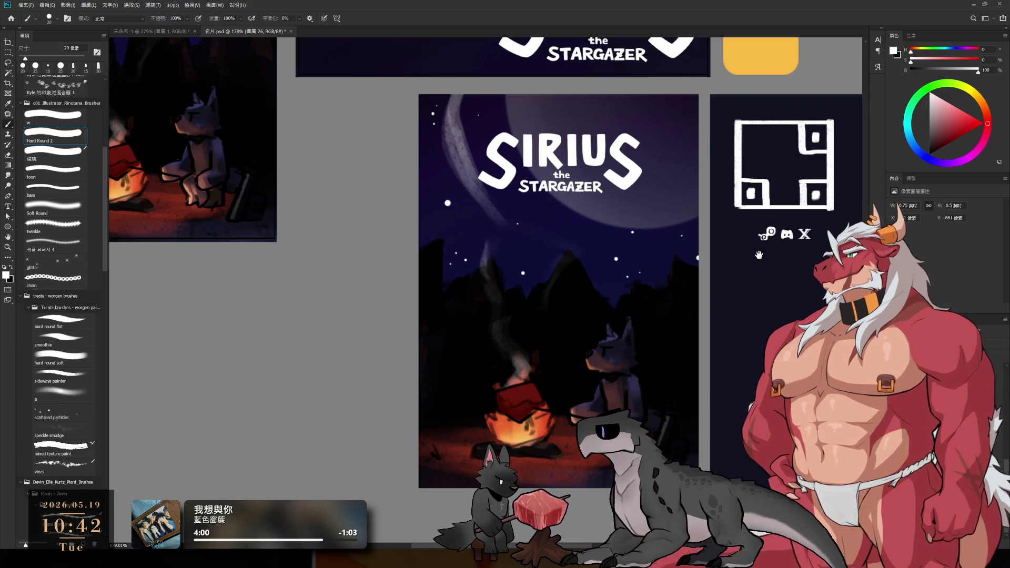
{"action": "left_click_drag", "start_coordinate": [761, 252], "coordinate": [607, 239]}
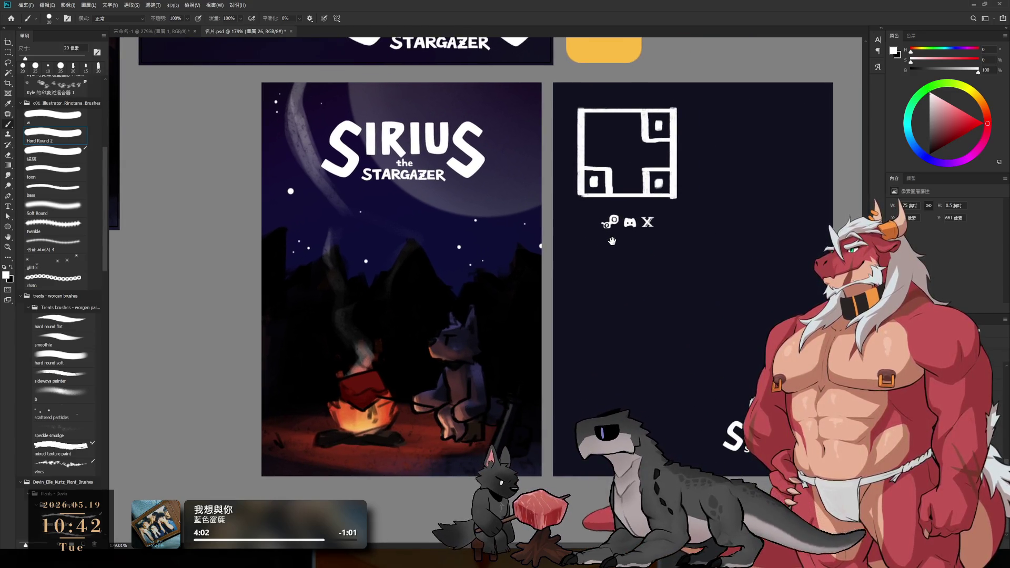
{"action": "key", "text": "alt+bracketleft"}
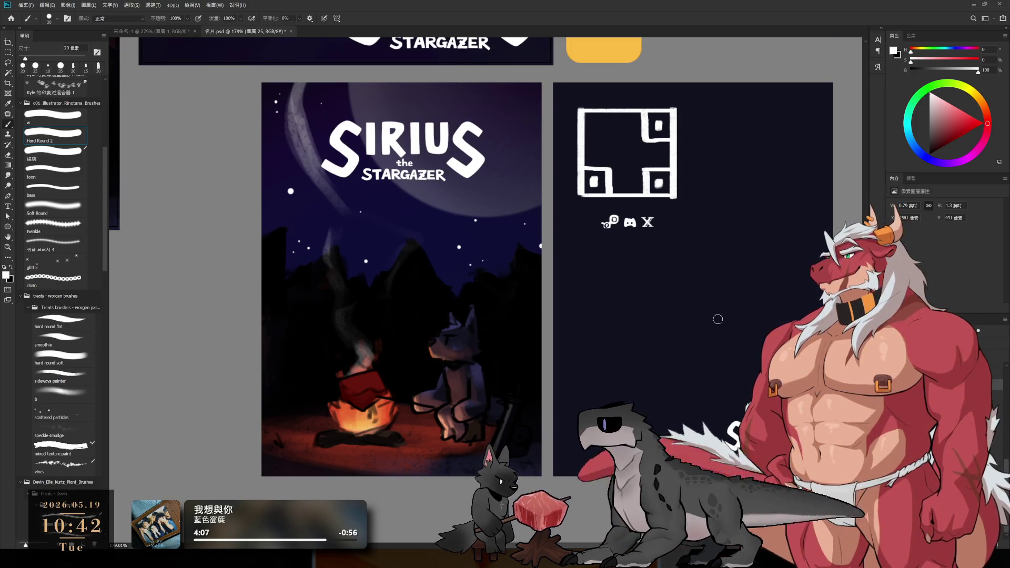
{"action": "left_click_drag", "start_coordinate": [718, 317], "coordinate": [657, 341]}
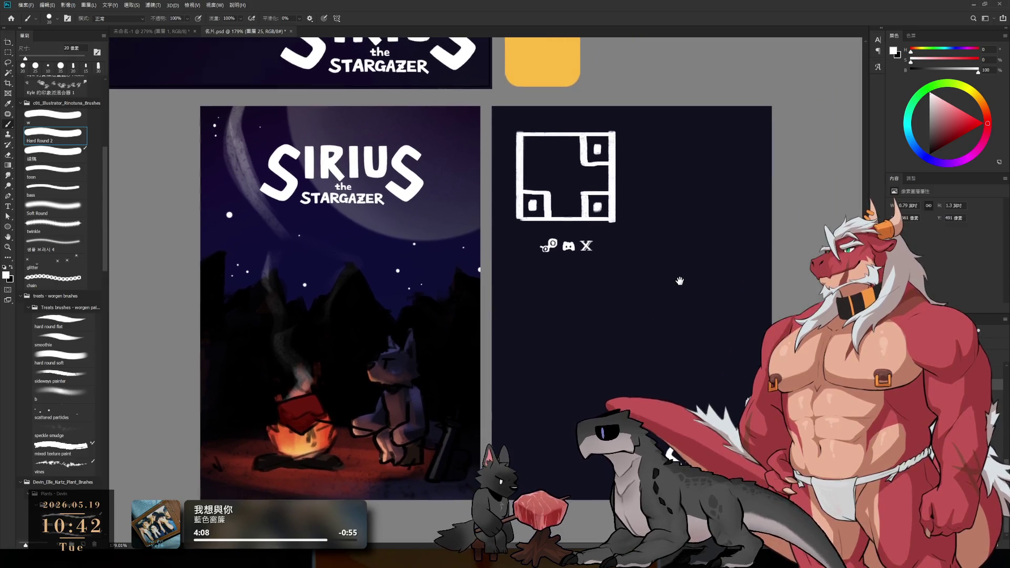
{"action": "left_click_drag", "start_coordinate": [680, 281], "coordinate": [685, 280]}
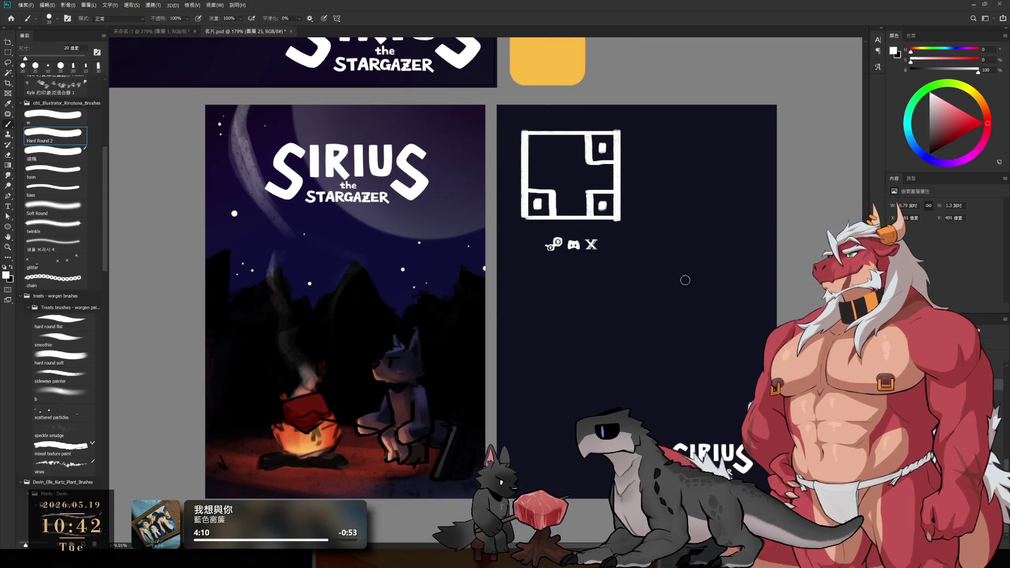
{"action": "left_click_drag", "start_coordinate": [347, 348], "coordinate": [355, 343]}
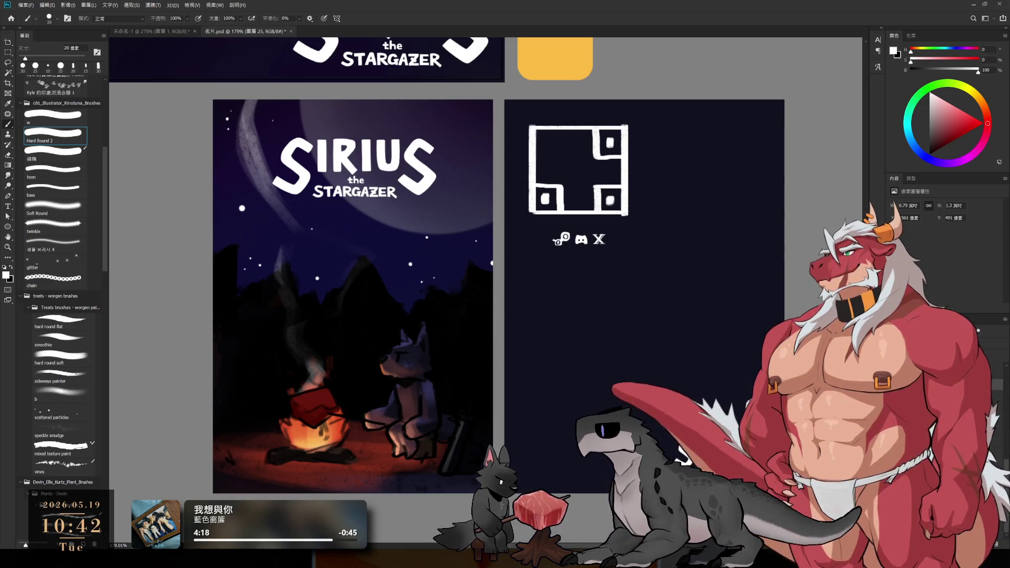
Choose a thin flat brush and letter 'WIS' under the logo, undoing stray strokes.
{"action": "scroll", "coordinate": [436, 477], "scroll_direction": "up", "scroll_amount": 4}
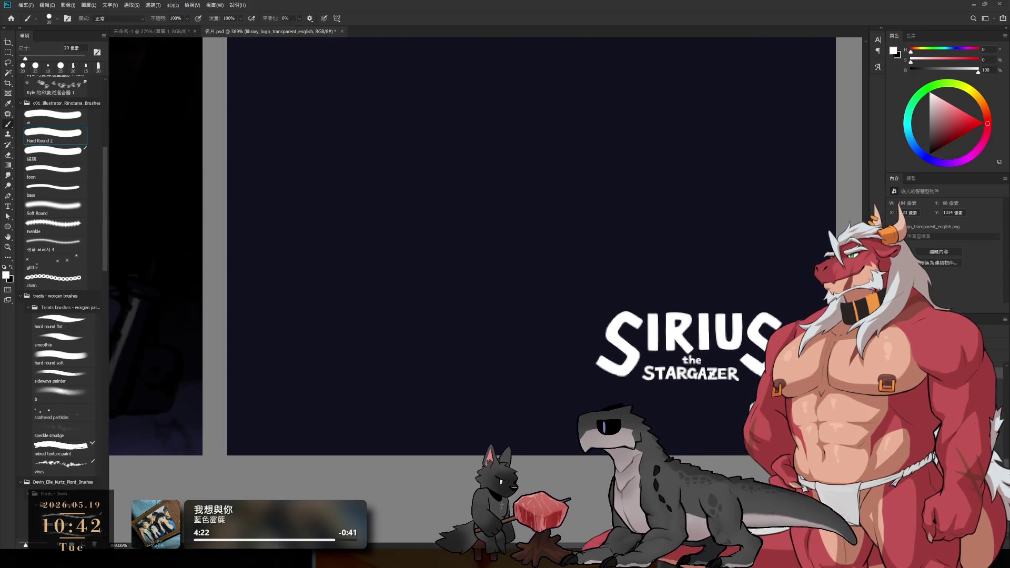
{"action": "scroll", "coordinate": [575, 332], "scroll_direction": "up", "scroll_amount": 3}
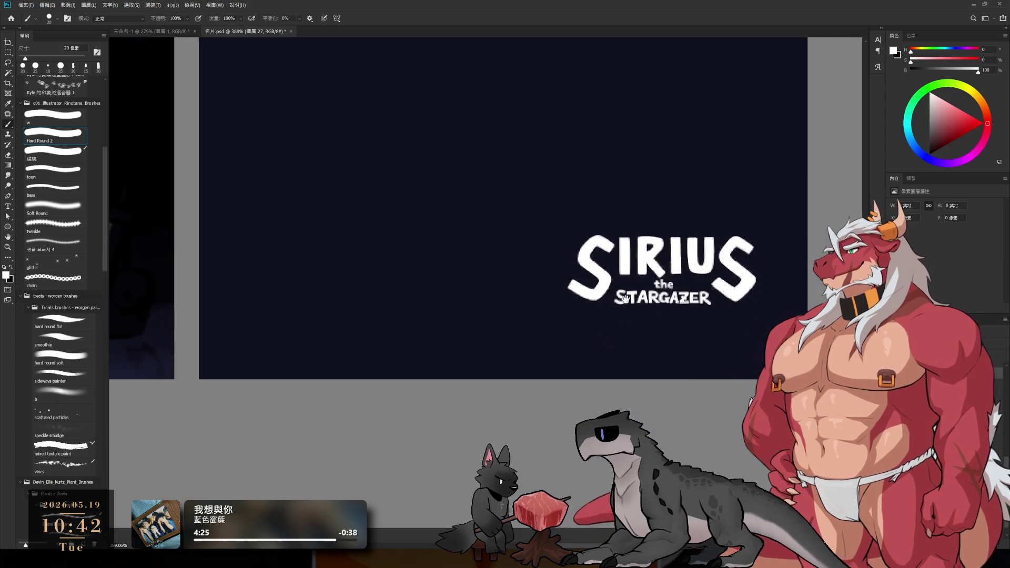
{"action": "key", "text": "bracketleft"}
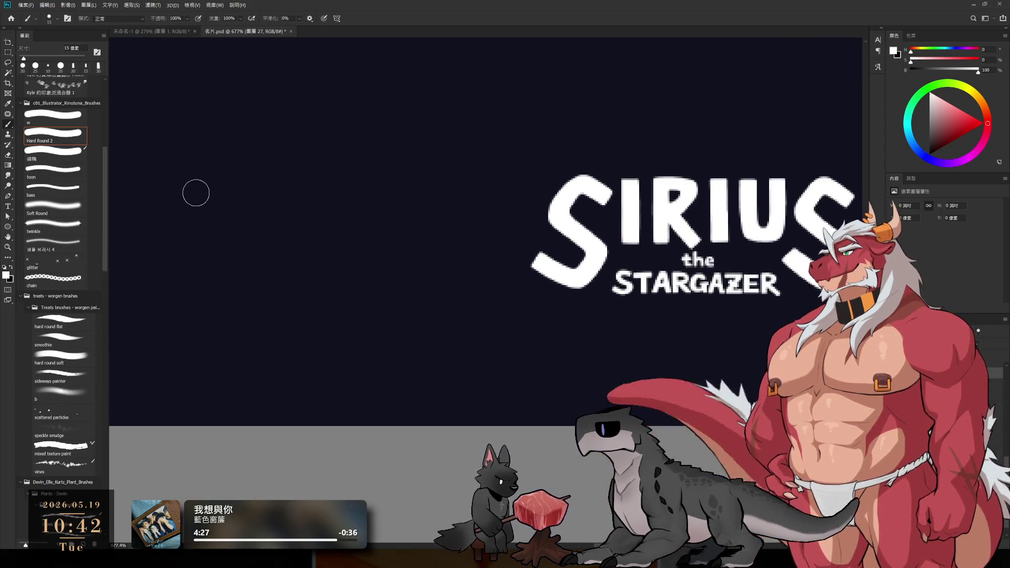
{"action": "left_click", "coordinate": [66, 385]}
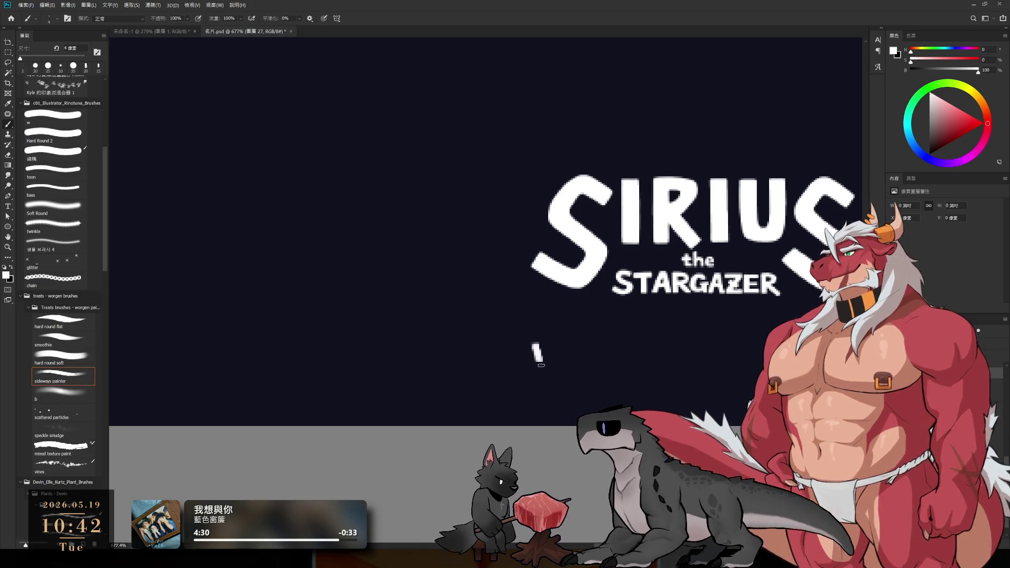
{"action": "key", "text": "bracketleft"}
{"action": "key", "text": "bracketleft"}
{"action": "key", "text": "bracketleft"}
{"action": "mouse_move", "coordinate": [536, 341]}
{"action": "left_mouse_down"}
{"action": "mouse_move", "coordinate": [571, 342]}
{"action": "mouse_move", "coordinate": [579, 362]}
{"action": "left_mouse_up"}
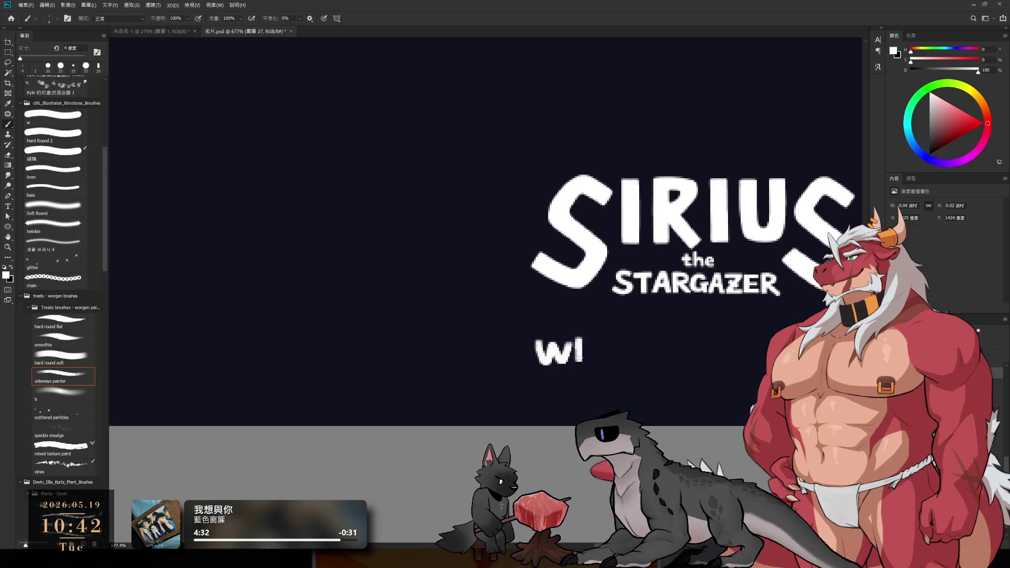
{"action": "key", "text": "ctrl+z"}
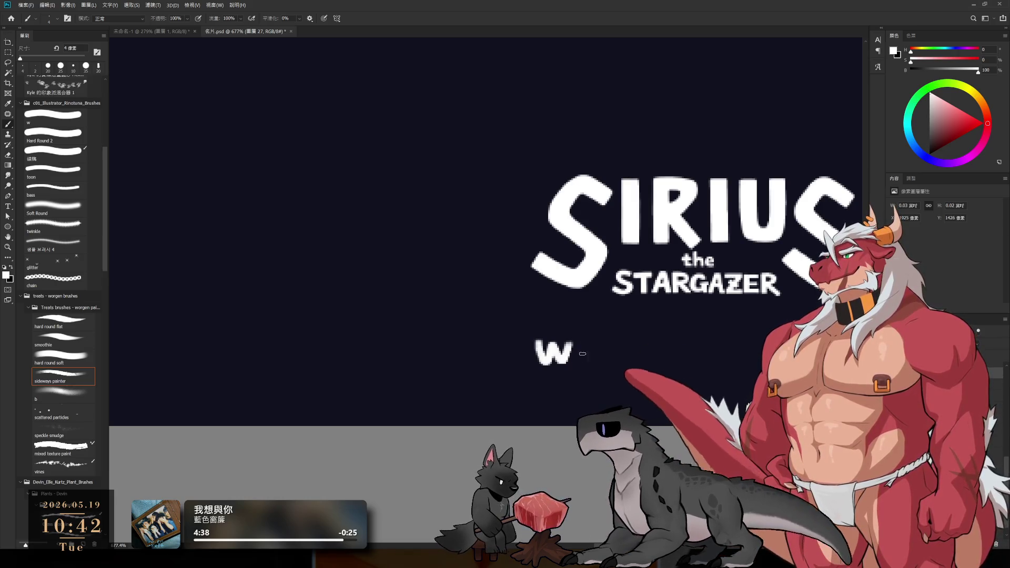
{"action": "mouse_move", "coordinate": [579, 341]}
{"action": "left_mouse_down"}
{"action": "mouse_move", "coordinate": [579, 363]}
{"action": "mouse_move", "coordinate": [633, 365]}
{"action": "left_mouse_up"}
{"action": "key", "text": "ctrl+z"}
Finish the 'WISHLIST NOW!' lettering, ending with the exclamation mark's dot.
{"action": "mouse_move", "coordinate": [617, 354]}
{"action": "left_mouse_down"}
{"action": "mouse_move", "coordinate": [674, 363]}
{"action": "mouse_move", "coordinate": [718, 339]}
{"action": "left_mouse_up"}
{"action": "left_click_drag", "start_coordinate": [707, 340], "coordinate": [708, 364]}
{"action": "left_click_drag", "start_coordinate": [771, 380], "coordinate": [644, 372]}
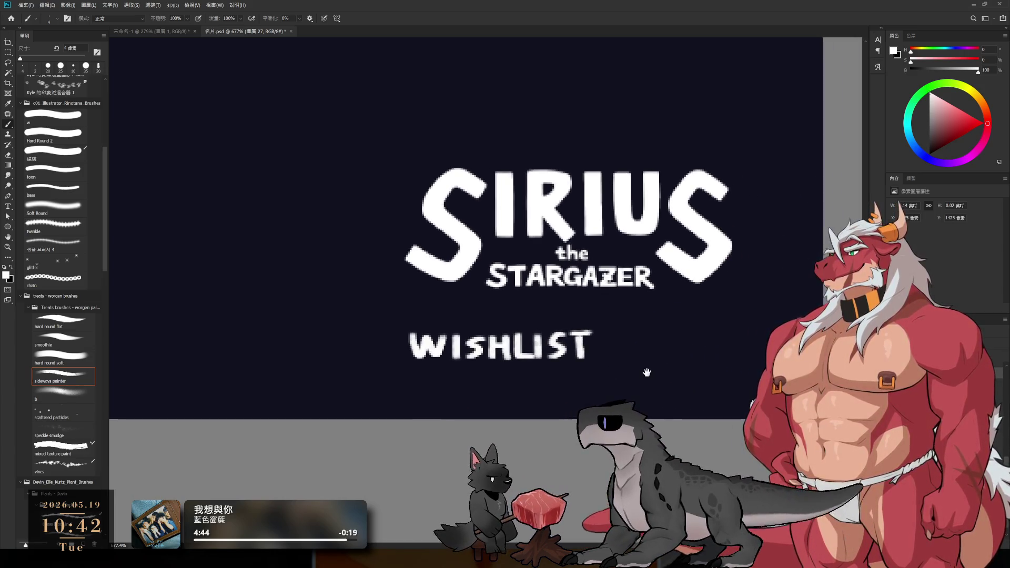
{"action": "mouse_move", "coordinate": [637, 335]}
{"action": "left_mouse_down"}
{"action": "mouse_move", "coordinate": [637, 350]}
{"action": "mouse_move", "coordinate": [659, 333]}
{"action": "mouse_move", "coordinate": [675, 338]}
{"action": "mouse_move", "coordinate": [655, 332]}
{"action": "mouse_move", "coordinate": [722, 331]}
{"action": "mouse_move", "coordinate": [732, 345]}
{"action": "left_mouse_up"}
{"action": "key", "text": "ctrl+z"}
{"action": "key", "text": "ctrl+z"}
{"action": "key", "text": "ctrl+z"}
{"action": "key", "text": "ctrl+z"}
{"action": "key", "text": "ctrl+z"}
{"action": "key", "text": "ctrl+z"}
{"action": "left_click", "coordinate": [732, 354]}
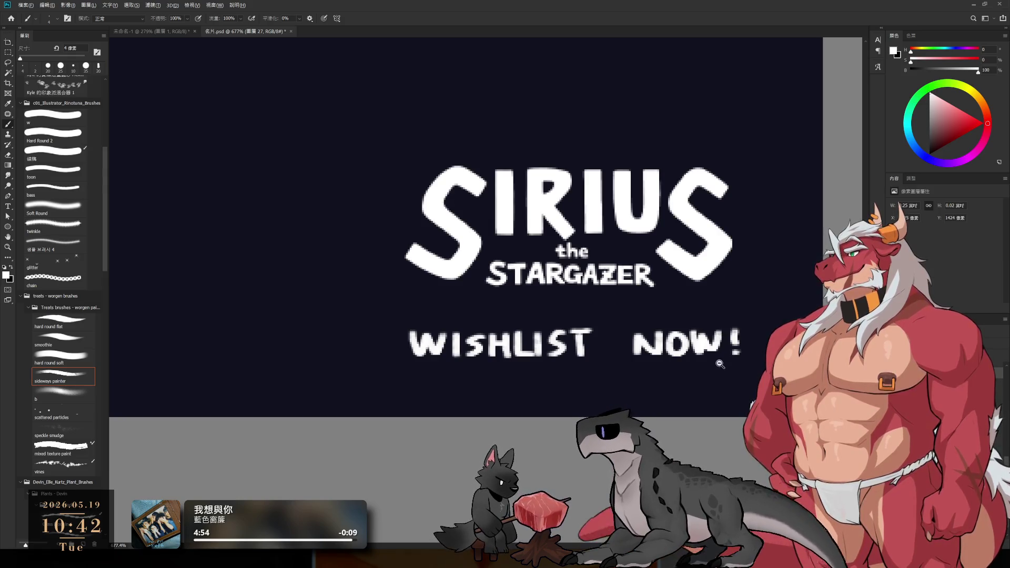
{"action": "scroll", "coordinate": [726, 368], "scroll_direction": "down", "scroll_amount": 8}
{"action": "scroll", "coordinate": [721, 417], "scroll_direction": "up", "scroll_amount": 3}
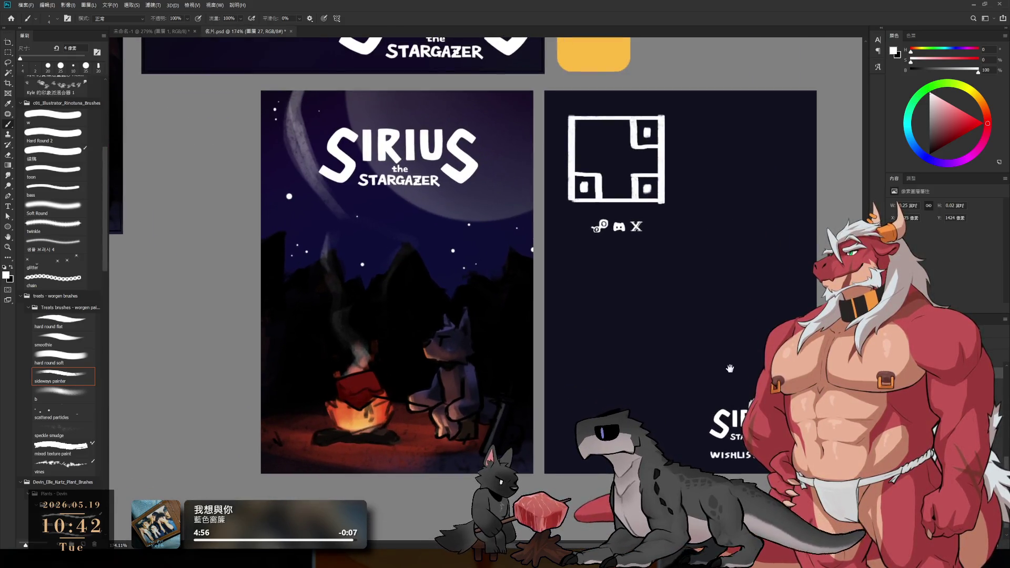
{"action": "left_click_drag", "start_coordinate": [692, 264], "coordinate": [749, 295]}
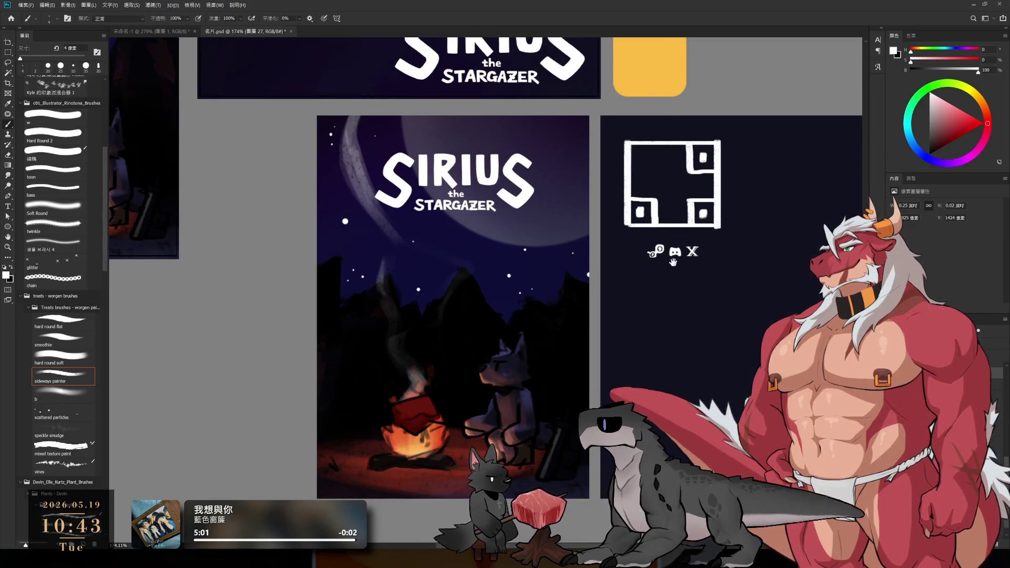
{"action": "left_click_drag", "start_coordinate": [674, 262], "coordinate": [531, 211]}
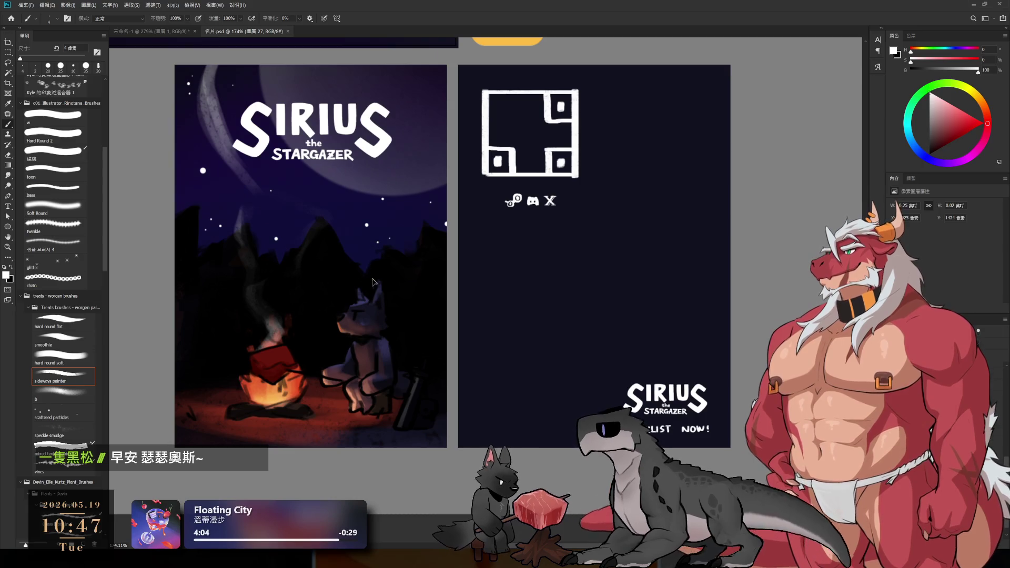
{"action": "left_click", "coordinate": [380, 301], "text": "ctrl"}
{"action": "left_click", "coordinate": [550, 200], "text": "ctrl"}
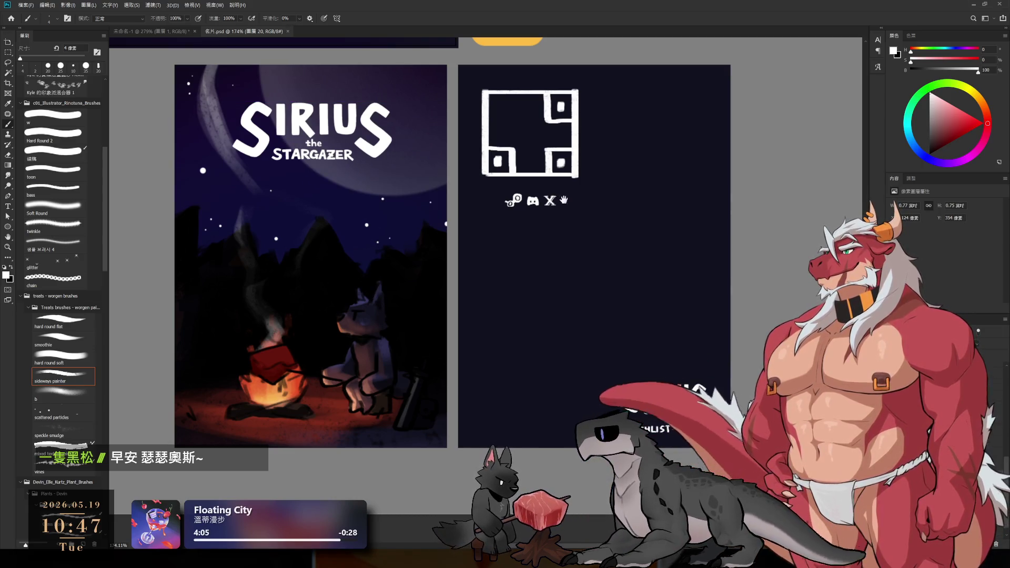
{"action": "mouse_move", "coordinate": [629, 203]}
{"action": "left_mouse_down"}
{"action": "mouse_move", "coordinate": [652, 226]}
{"action": "mouse_move", "coordinate": [654, 209]}
{"action": "left_mouse_up"}
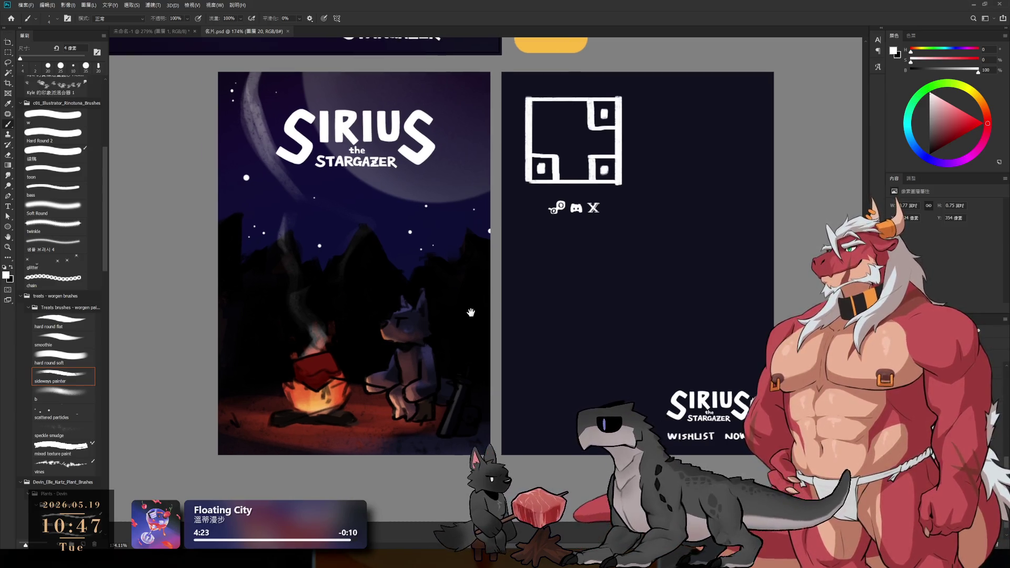
{"action": "scroll", "coordinate": [456, 342], "scroll_direction": "down", "scroll_amount": 5}
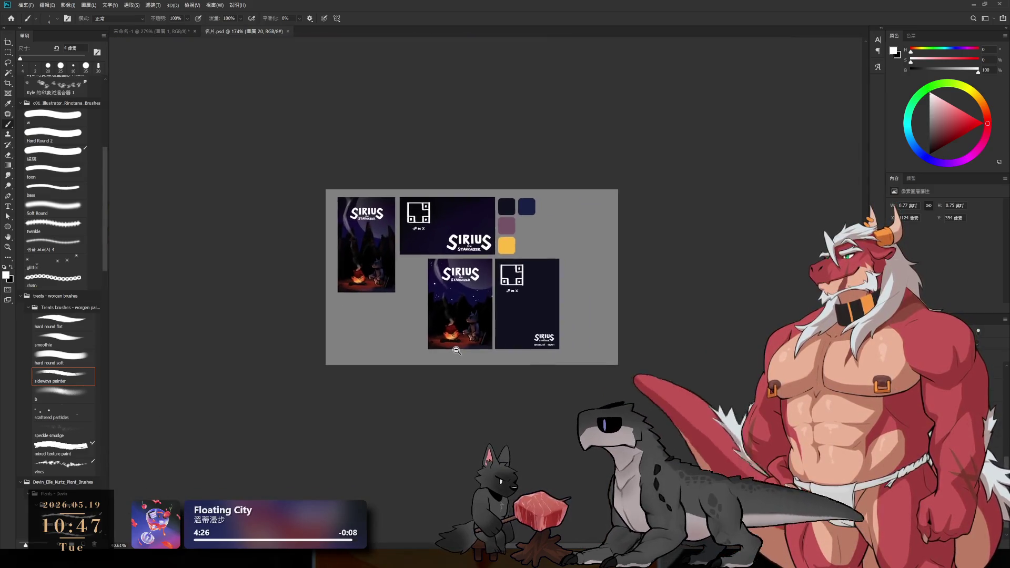
{"action": "scroll", "coordinate": [456, 341], "scroll_direction": "up", "scroll_amount": 5}
{"action": "scroll", "coordinate": [416, 373], "scroll_direction": "up", "scroll_amount": 2}
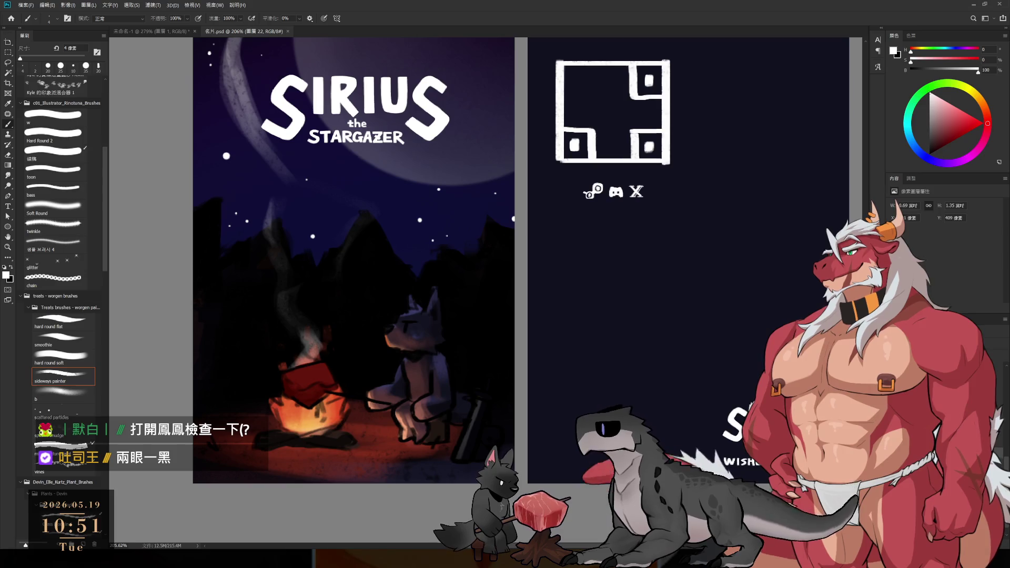
Check alignment against a guide, then pan to the left poster and zoom into the campfire and wolf.
{"action": "scroll", "coordinate": [514, 228], "scroll_direction": "down", "scroll_amount": 5}
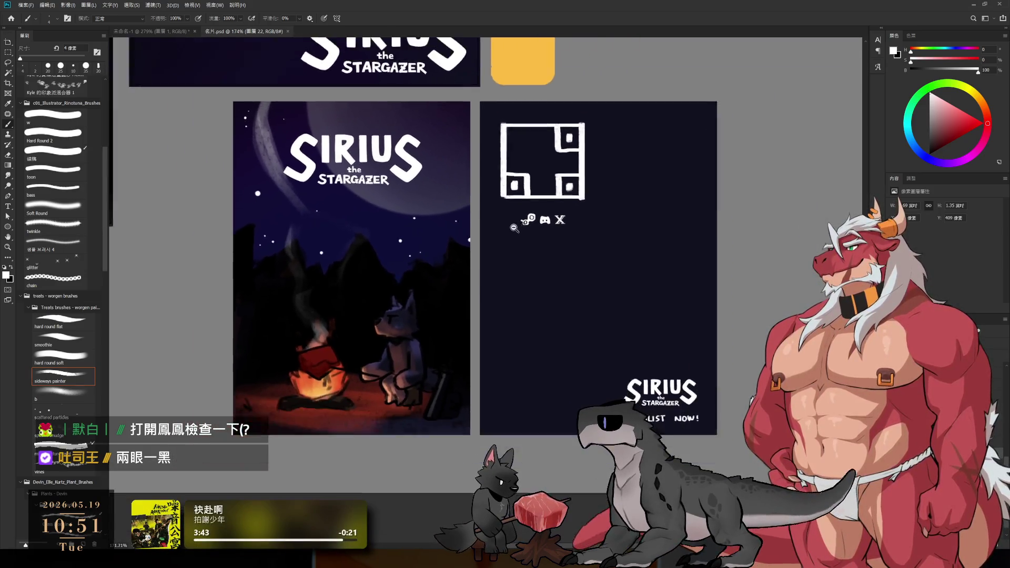
{"action": "left_click_drag", "start_coordinate": [593, 243], "coordinate": [580, 243]}
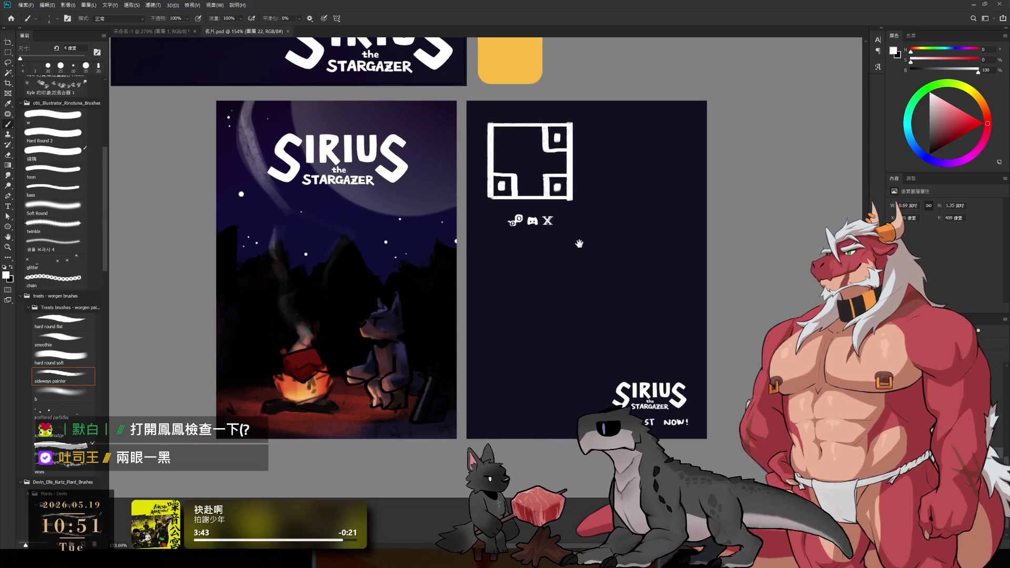
{"action": "key", "text": "ctrl+semicolon"}
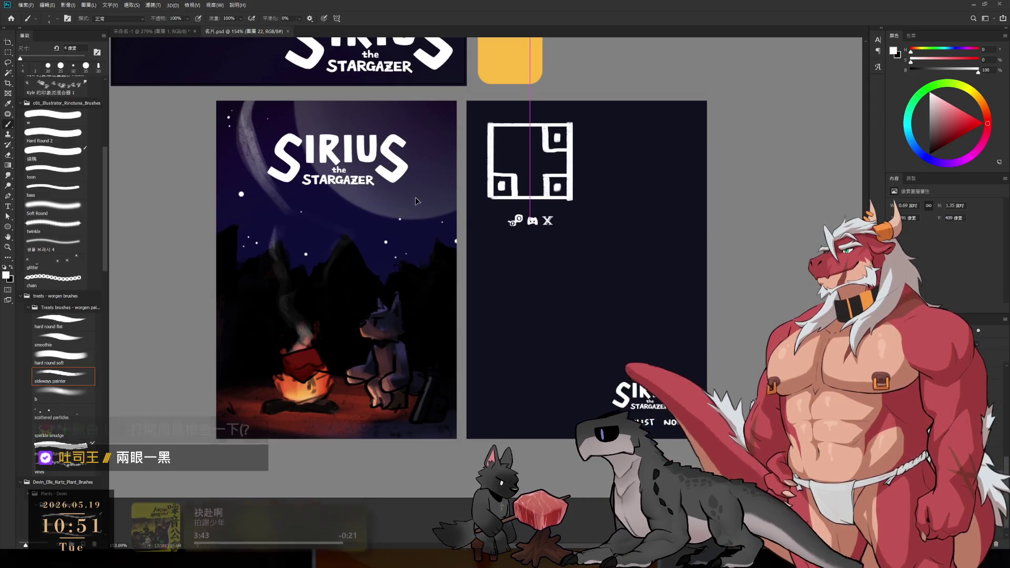
{"action": "left_click_drag", "start_coordinate": [477, 285], "coordinate": [490, 280]}
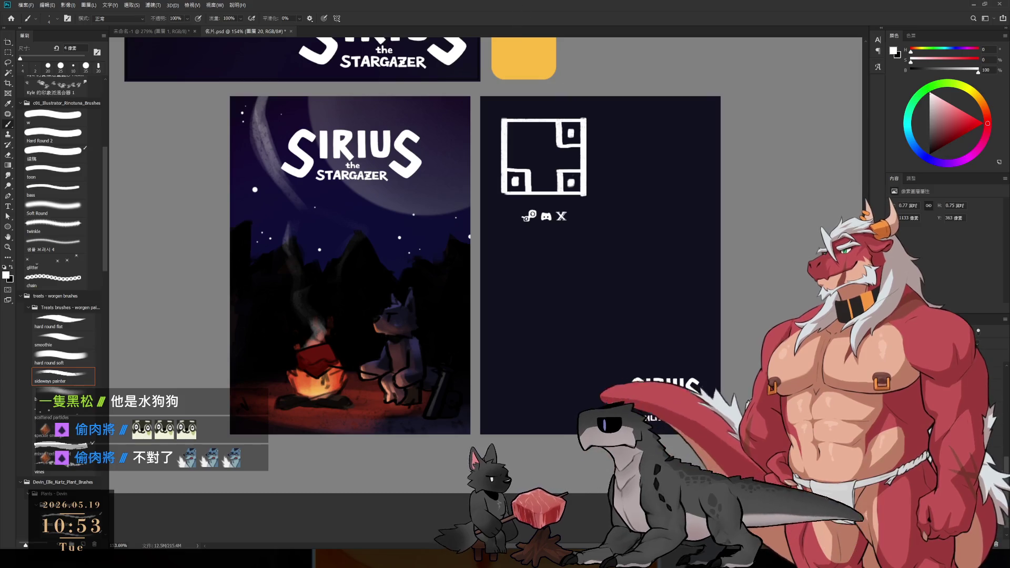
{"action": "left_click_drag", "start_coordinate": [570, 236], "coordinate": [775, 235]}
{"action": "mouse_move", "coordinate": [592, 361]}
{"action": "left_mouse_down"}
{"action": "mouse_move", "coordinate": [665, 395]}
{"action": "mouse_move", "coordinate": [667, 379]}
{"action": "left_mouse_up"}
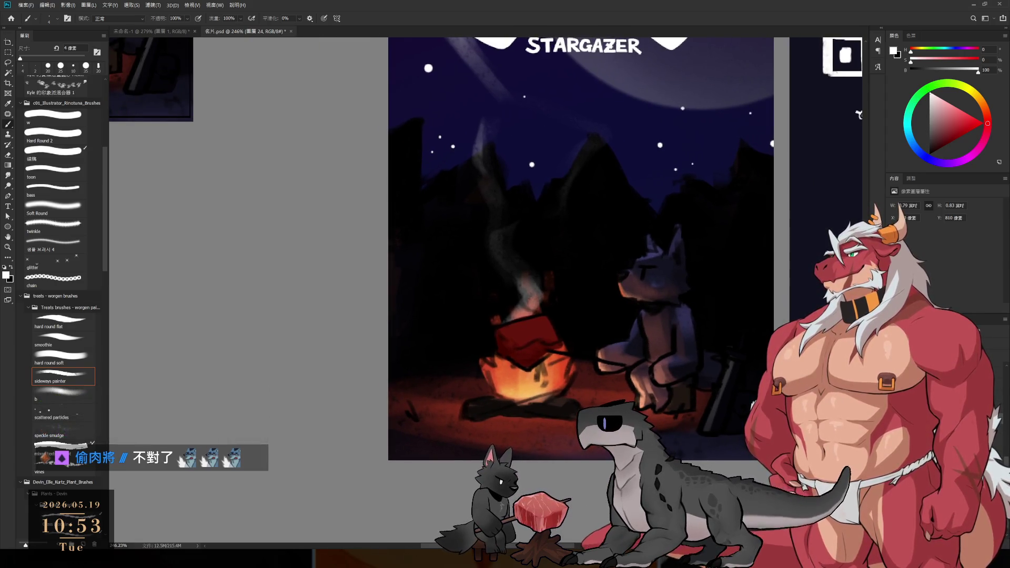
On Layer 22, sample orange from the fire glow and dab two tiny embers above the campfire.
{"action": "left_click", "coordinate": [551, 356], "text": "alt"}
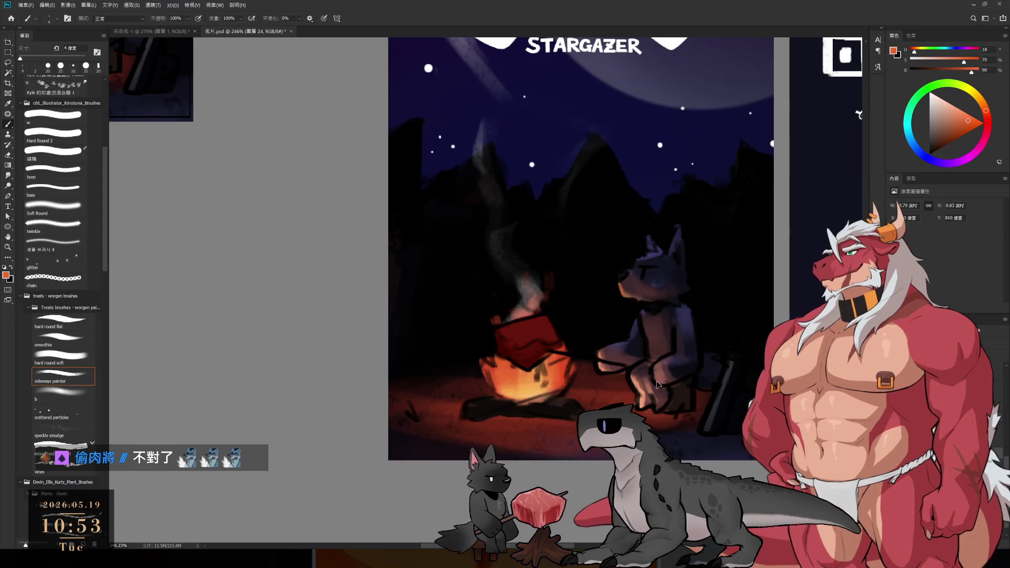
{"action": "left_click", "coordinate": [667, 396], "text": "ctrl"}
{"action": "scroll", "coordinate": [789, 376], "scroll_direction": "up", "scroll_amount": 3}
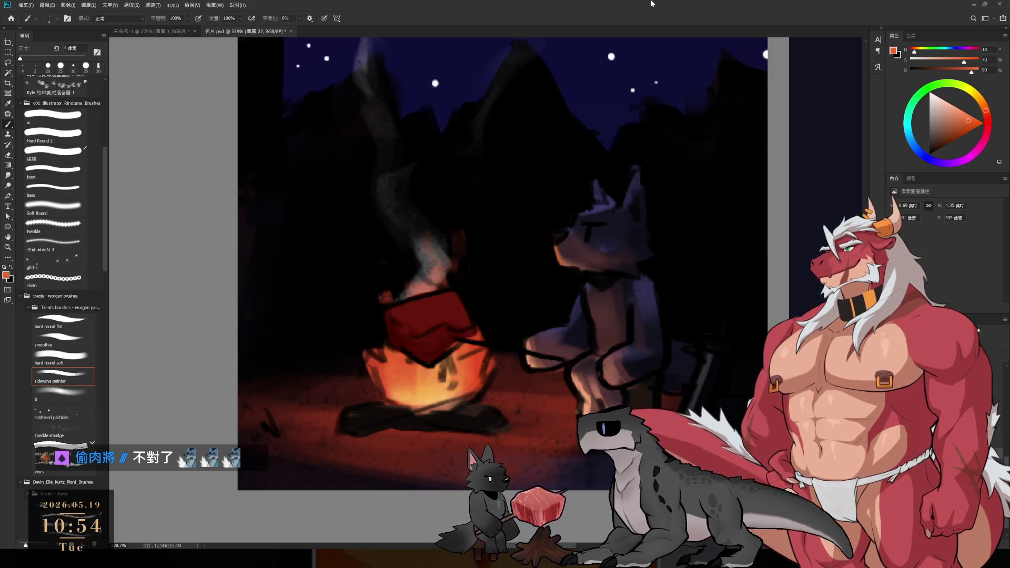
{"action": "left_click_drag", "start_coordinate": [381, 243], "coordinate": [528, 343]}
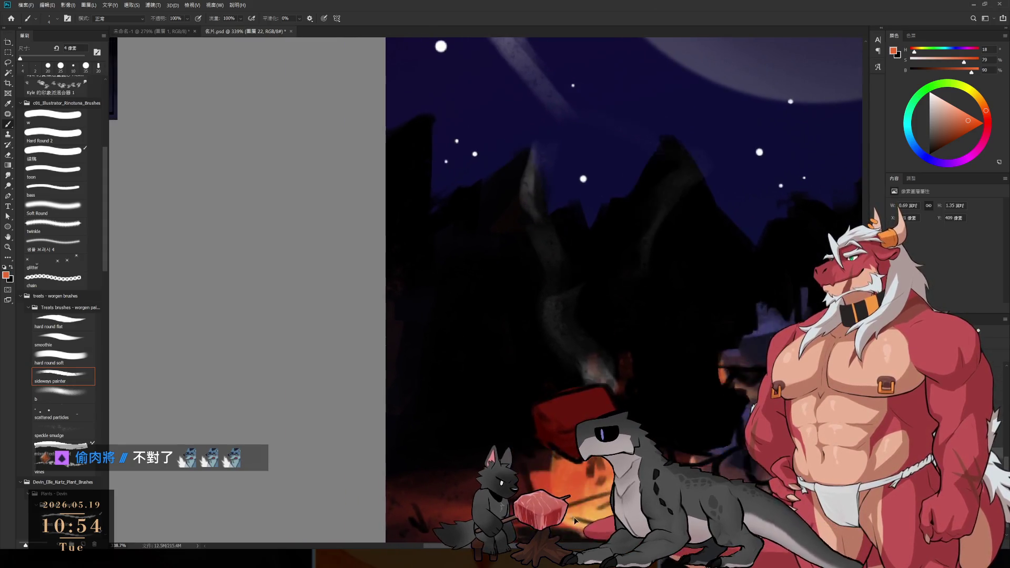
{"action": "left_click", "coordinate": [574, 476], "text": "alt"}
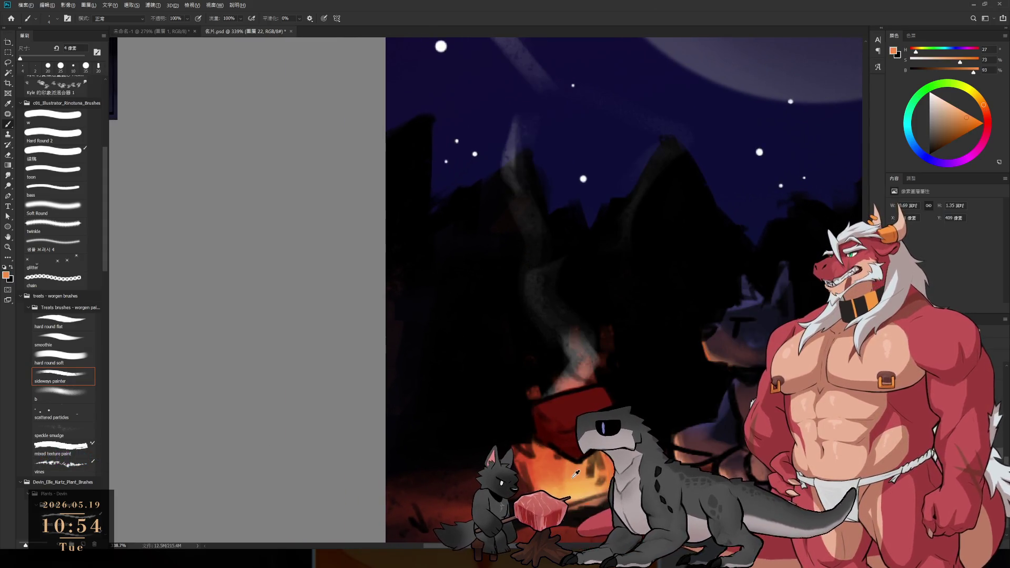
{"action": "key", "text": "]"}
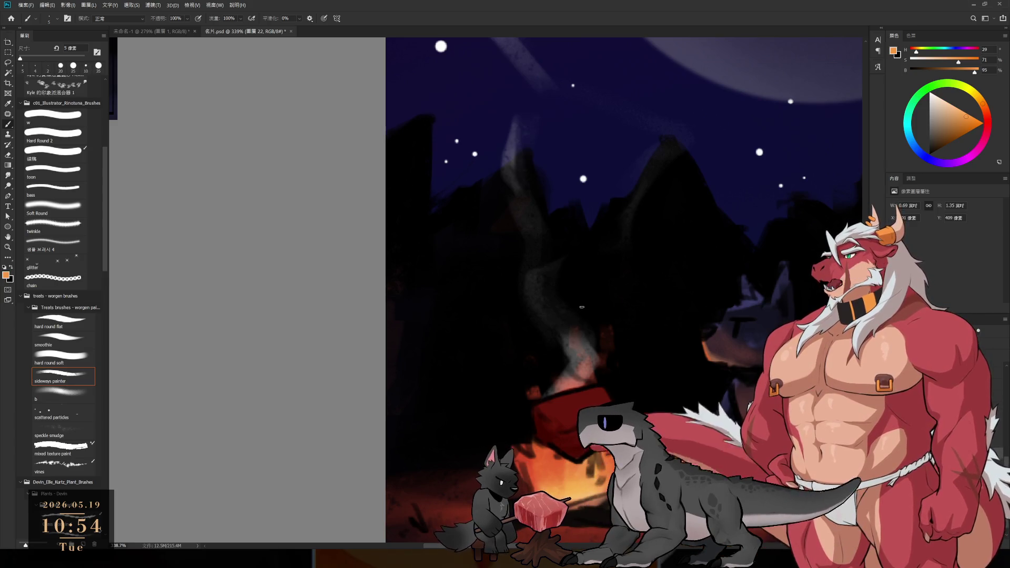
{"action": "left_click", "coordinate": [581, 309]}
{"action": "left_click", "coordinate": [563, 331]}
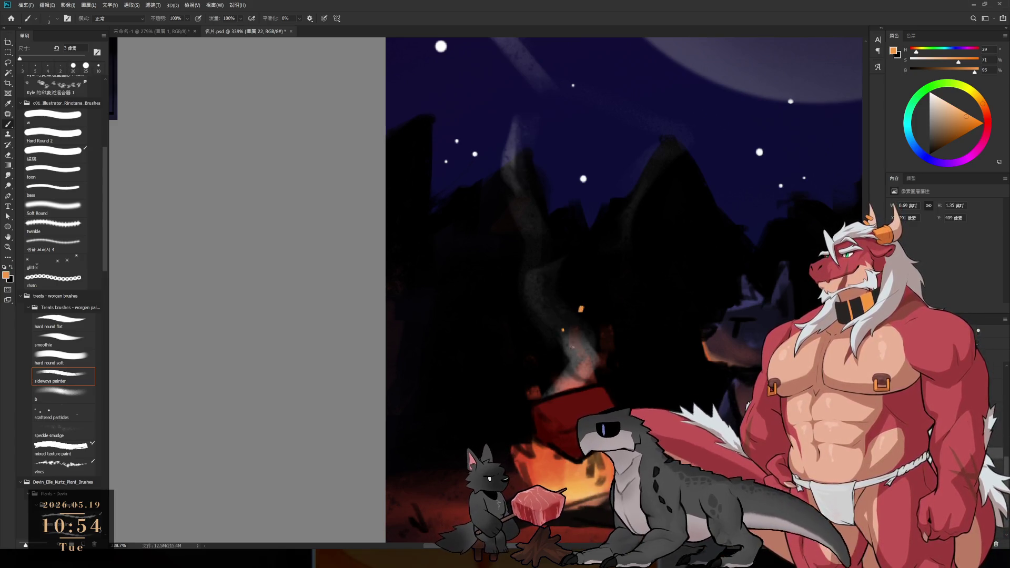
{"action": "key", "text": "bracketleft"}
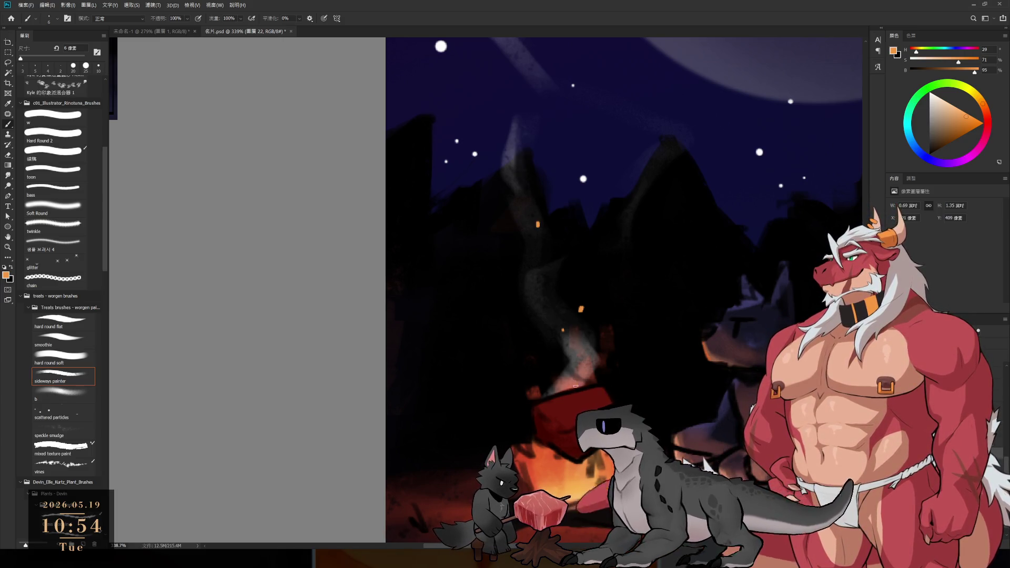
Review the SIRIUS posters, centre the campfire scene, and undo the last change.
{"action": "scroll", "coordinate": [576, 386], "scroll_direction": "down", "scroll_amount": 5}
{"action": "scroll", "coordinate": [561, 379], "scroll_direction": "up", "scroll_amount": 2}
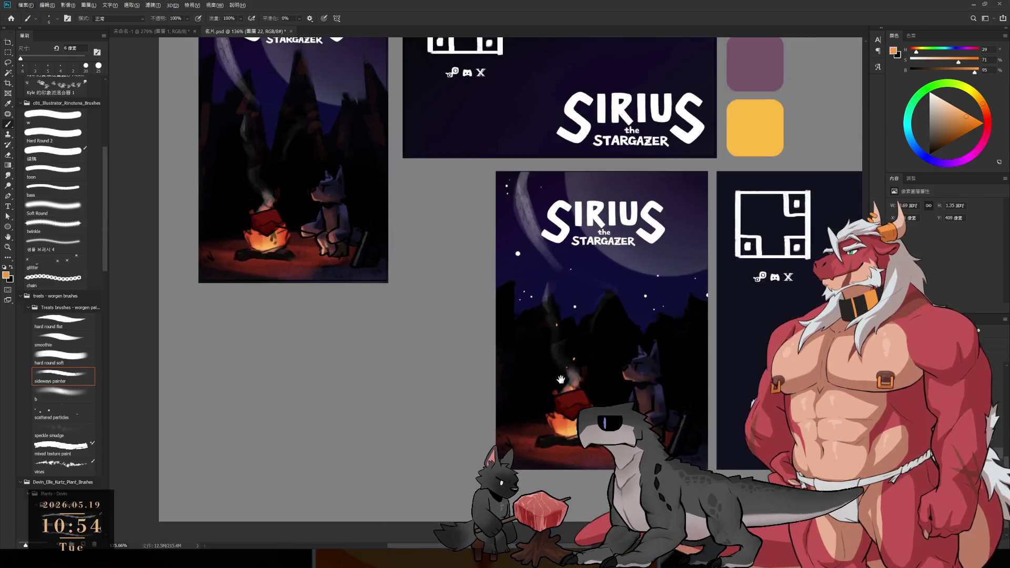
{"action": "left_click_drag", "start_coordinate": [561, 379], "coordinate": [549, 289]}
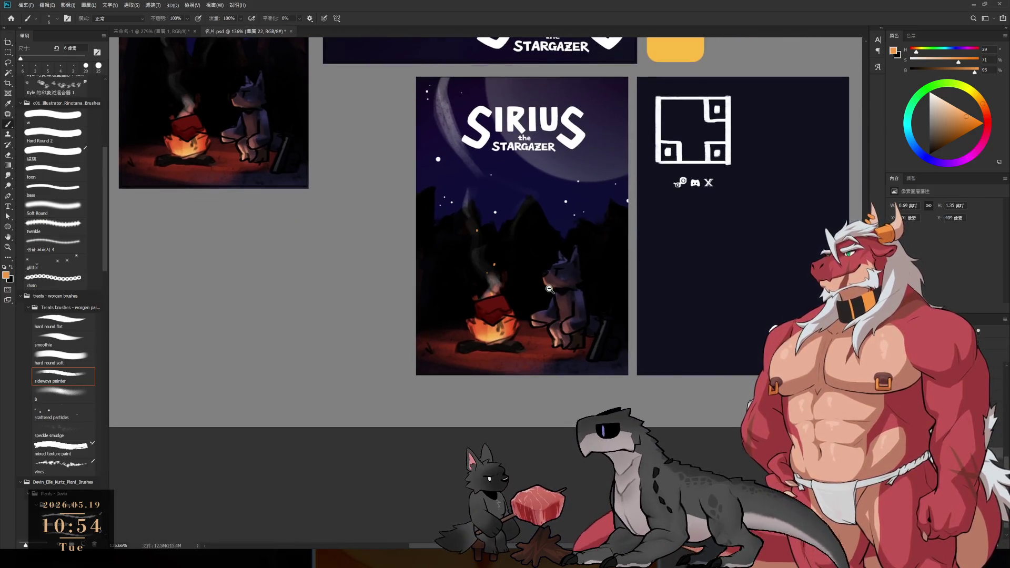
{"action": "scroll", "coordinate": [549, 289], "scroll_direction": "up", "scroll_amount": 3}
{"action": "mouse_move", "coordinate": [600, 216]}
{"action": "left_mouse_down"}
{"action": "mouse_move", "coordinate": [602, 270]}
{"action": "mouse_move", "coordinate": [625, 330]}
{"action": "mouse_move", "coordinate": [627, 310]}
{"action": "left_mouse_up"}
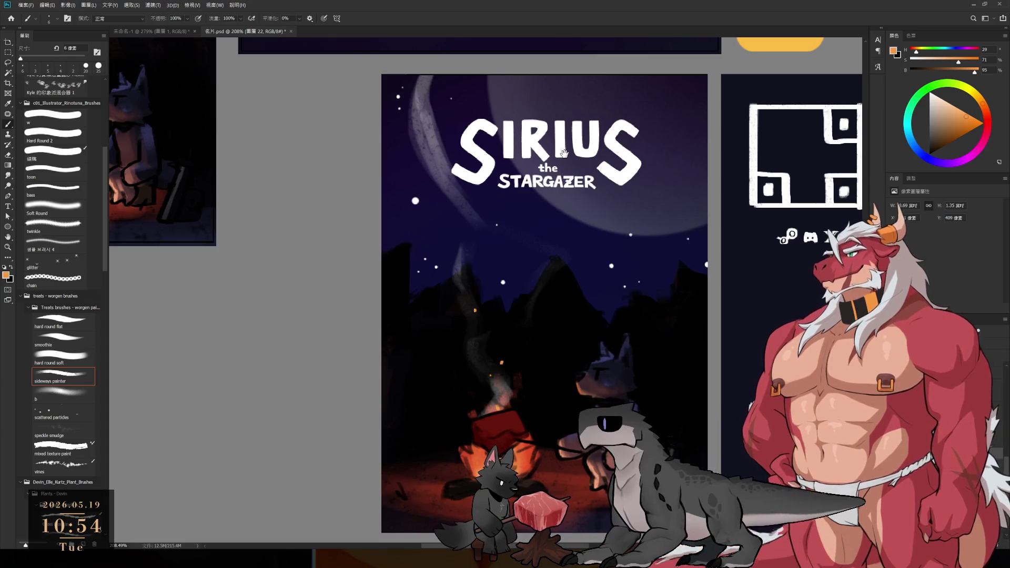
{"action": "left_click_drag", "start_coordinate": [619, 328], "coordinate": [633, 255]}
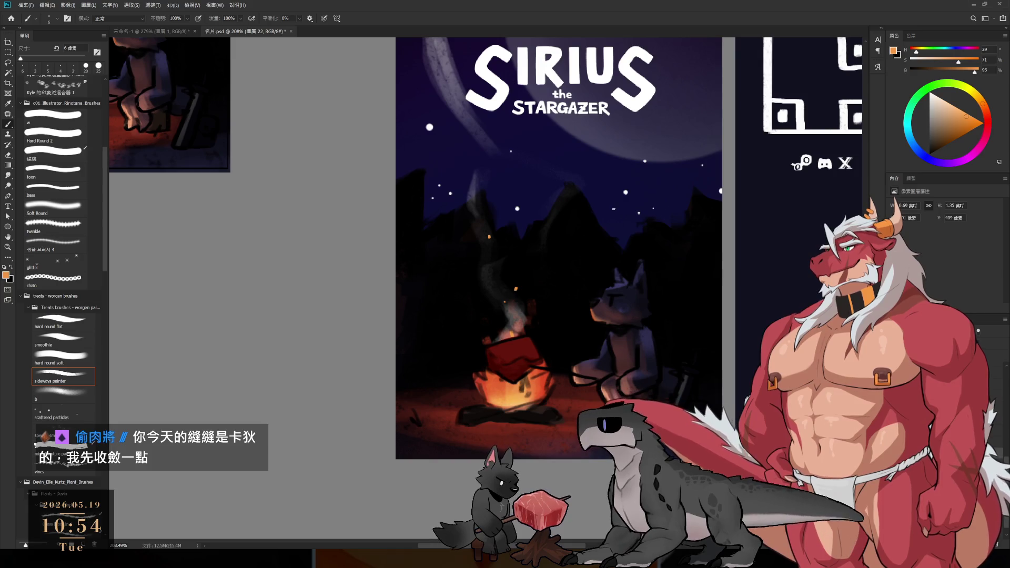
{"action": "key", "text": "ctrl+z"}
{"action": "key", "text": "ctrl+z"}
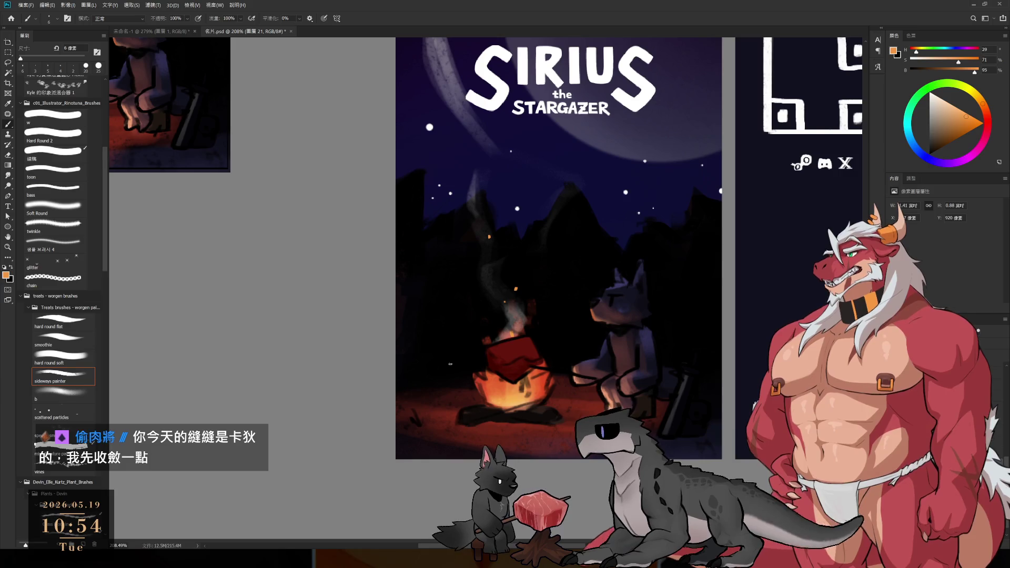
Reset default colours, set the brush to about 15 px, and sample a dark red from the campfire.
{"action": "key", "text": "bracketright"}
{"action": "key", "text": "d"}
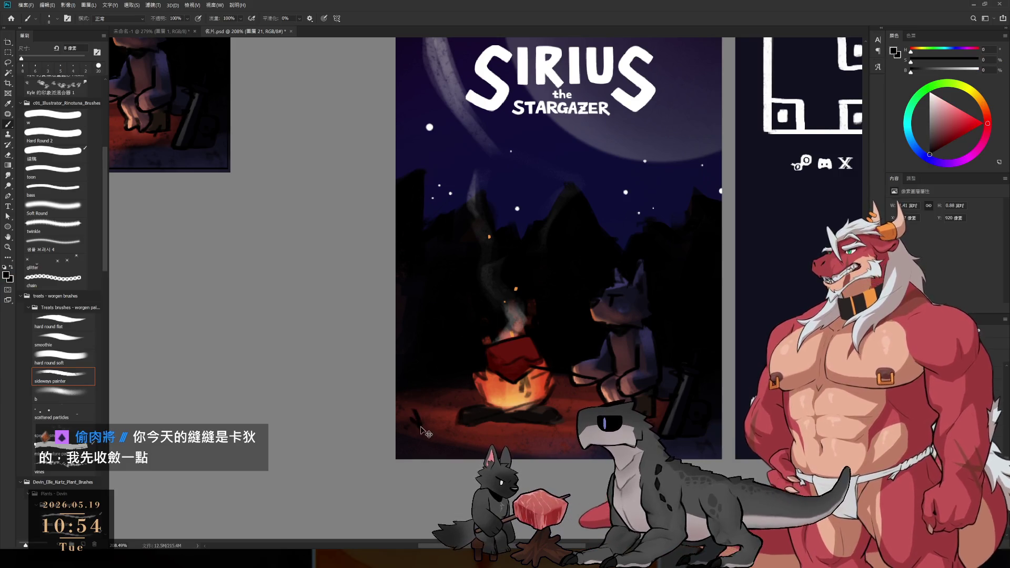
{"action": "key", "text": "bracketright"}
{"action": "key", "text": "bracketright"}
{"action": "key", "text": "bracketright"}
{"action": "key", "text": "bracketright"}
{"action": "key", "text": "bracketright"}
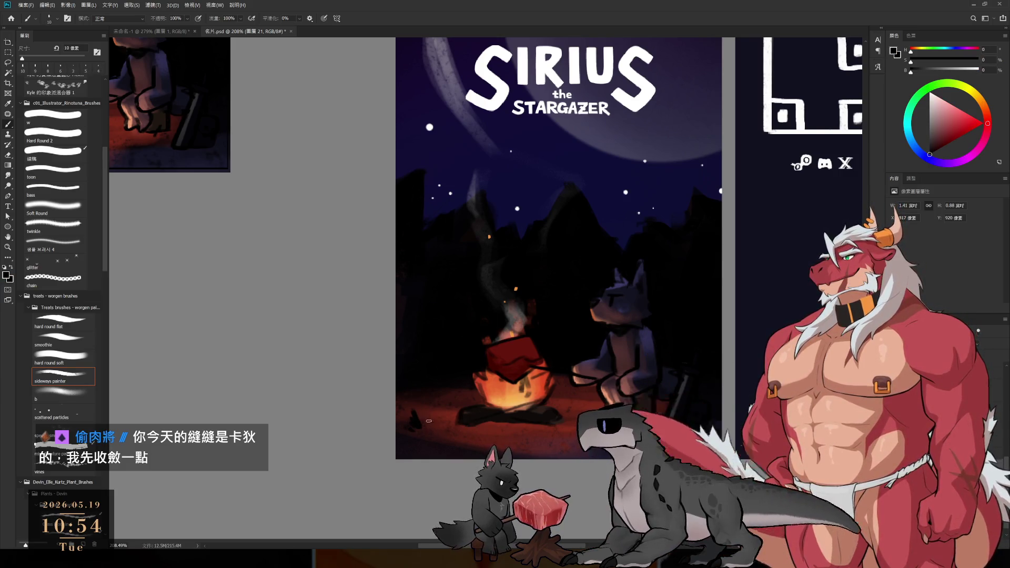
{"action": "key", "text": "bracketleft"}
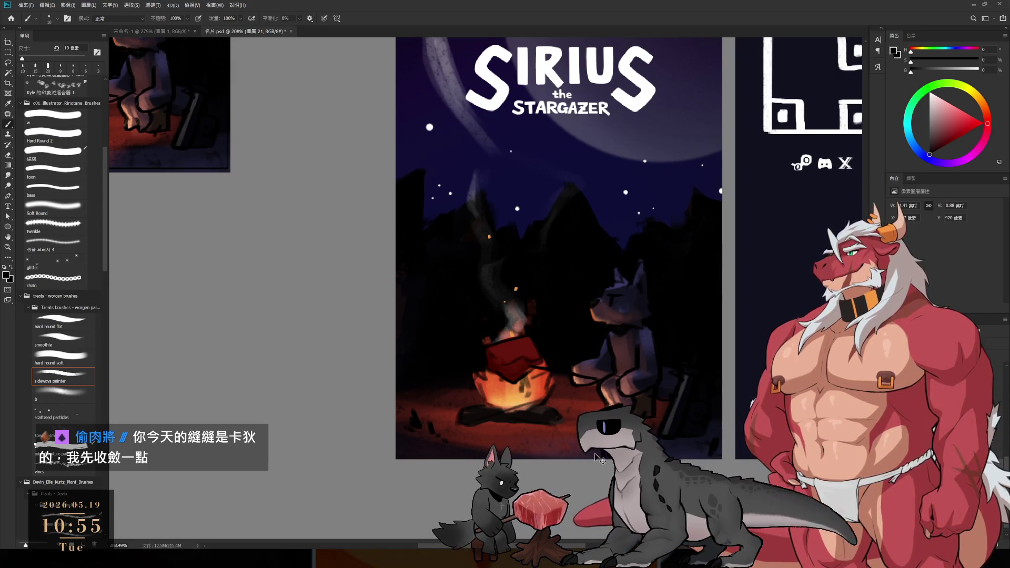
{"action": "left_click", "coordinate": [510, 363], "text": "alt"}
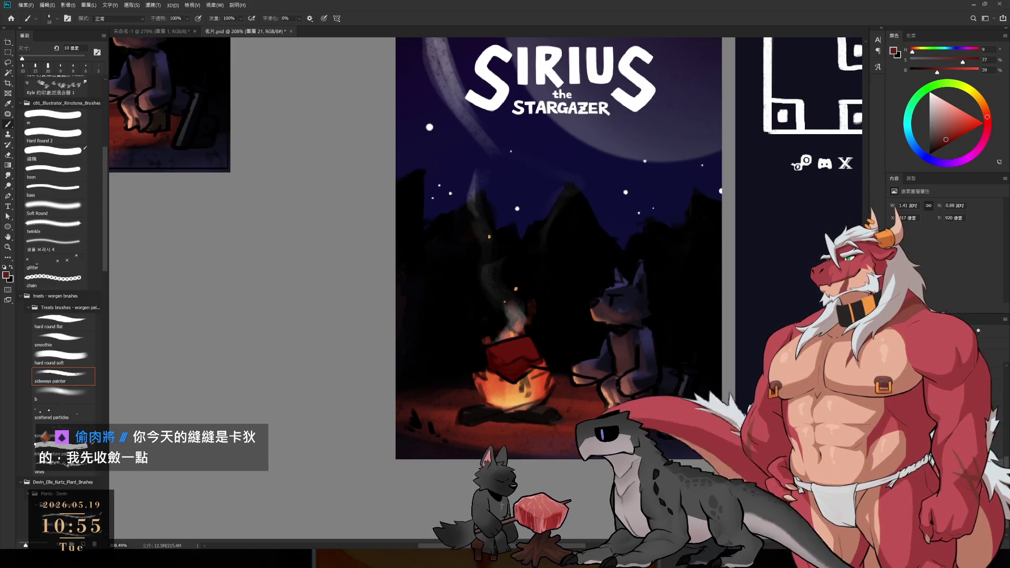
{"action": "scroll", "coordinate": [526, 390], "scroll_direction": "down", "scroll_amount": 1}
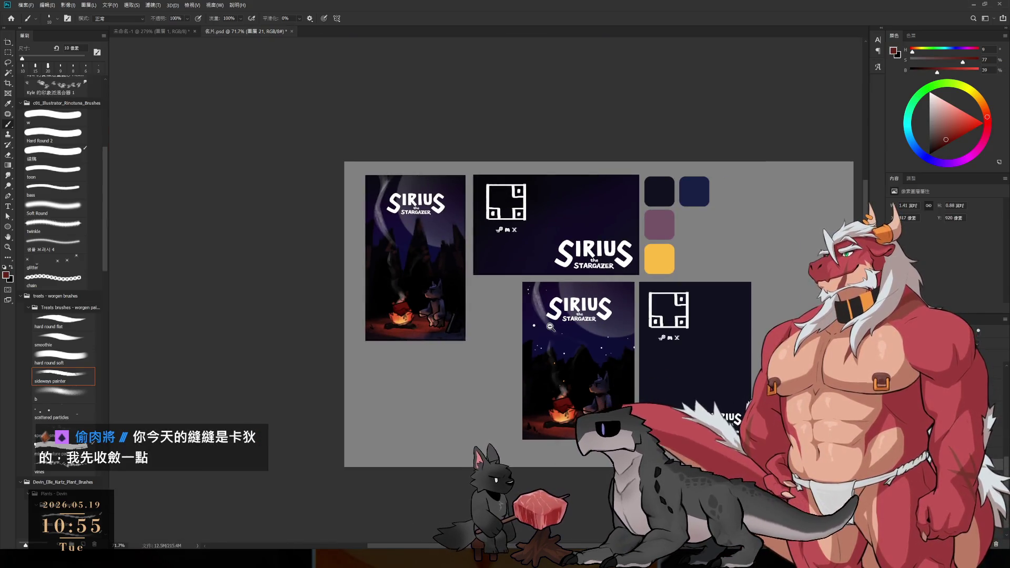
{"action": "scroll", "coordinate": [608, 467], "scroll_direction": "up", "scroll_amount": 3}
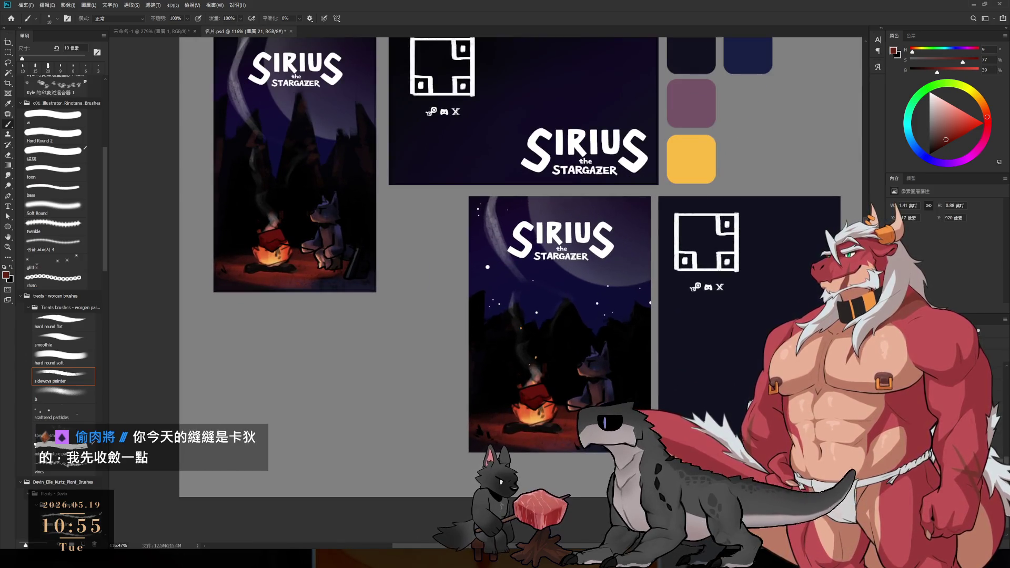
{"action": "scroll", "coordinate": [538, 430], "scroll_direction": "up", "scroll_amount": 5}
{"action": "scroll", "coordinate": [620, 381], "scroll_direction": "up", "scroll_amount": 1}
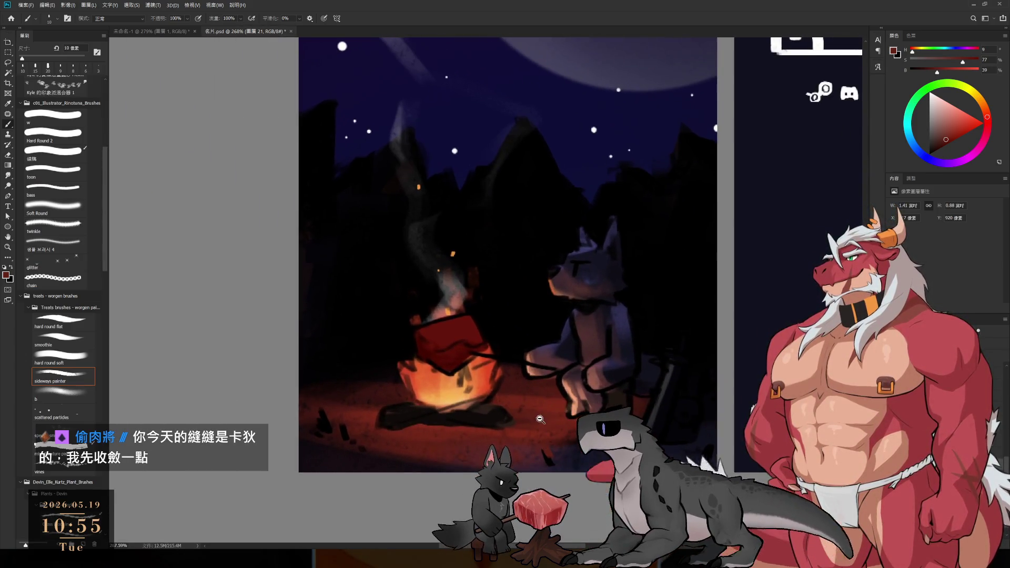
{"action": "left_click_drag", "start_coordinate": [674, 381], "coordinate": [620, 381]}
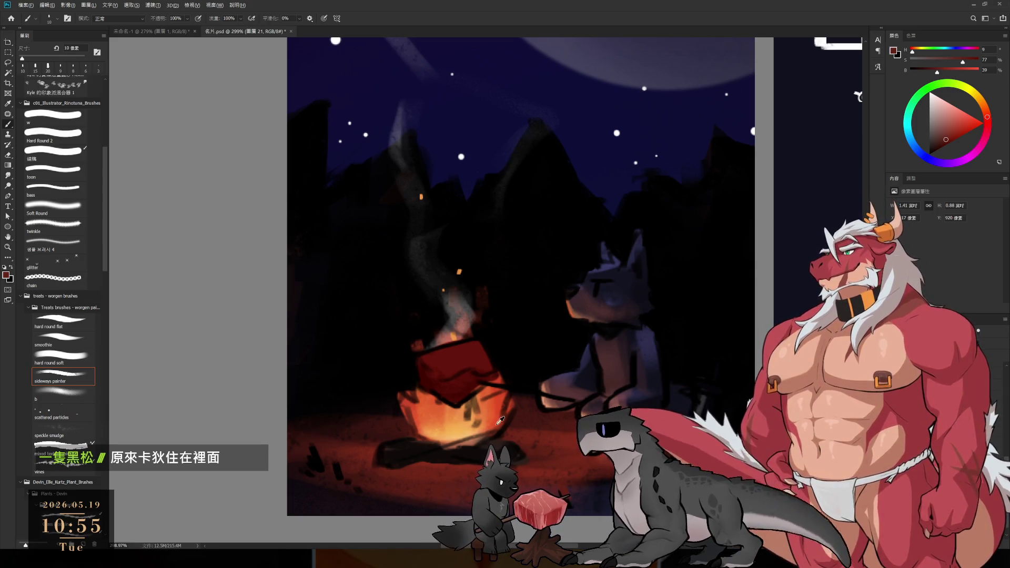
{"action": "left_click", "coordinate": [489, 406], "text": "alt"}
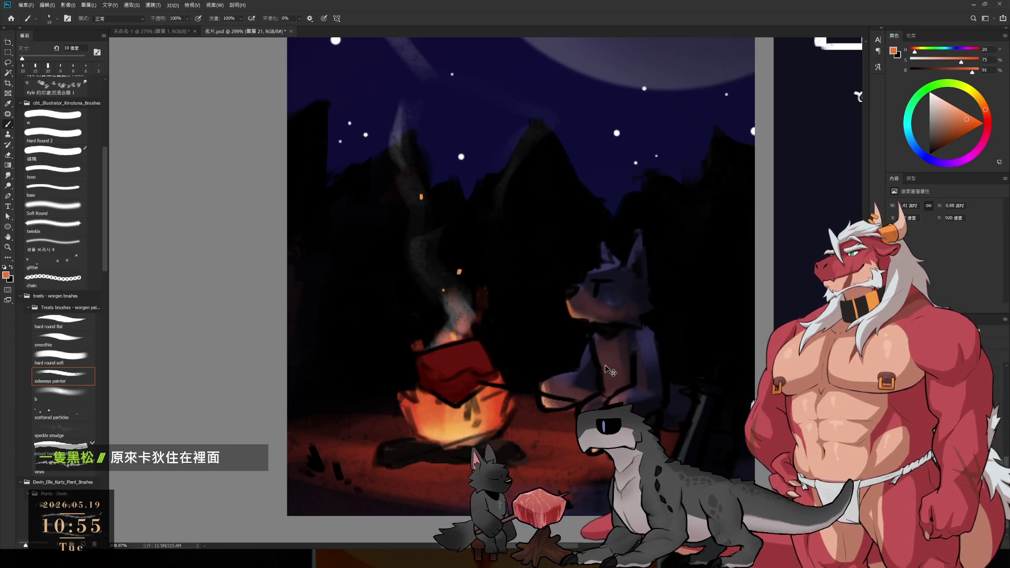
{"action": "left_click", "coordinate": [552, 398], "text": "alt"}
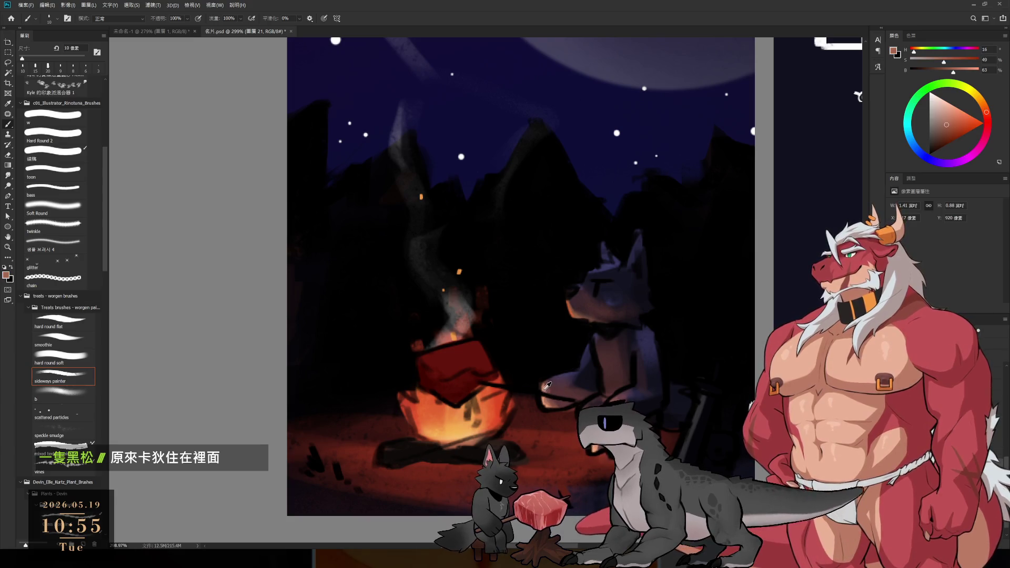
{"action": "left_click", "coordinate": [617, 381], "text": "ctrl"}
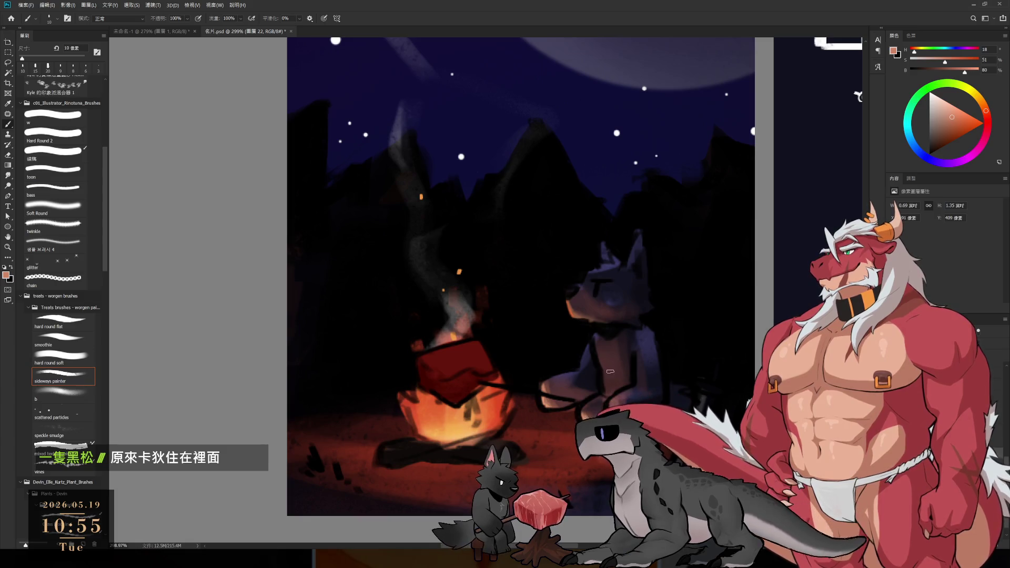
{"action": "key", "text": "bracketleft"}
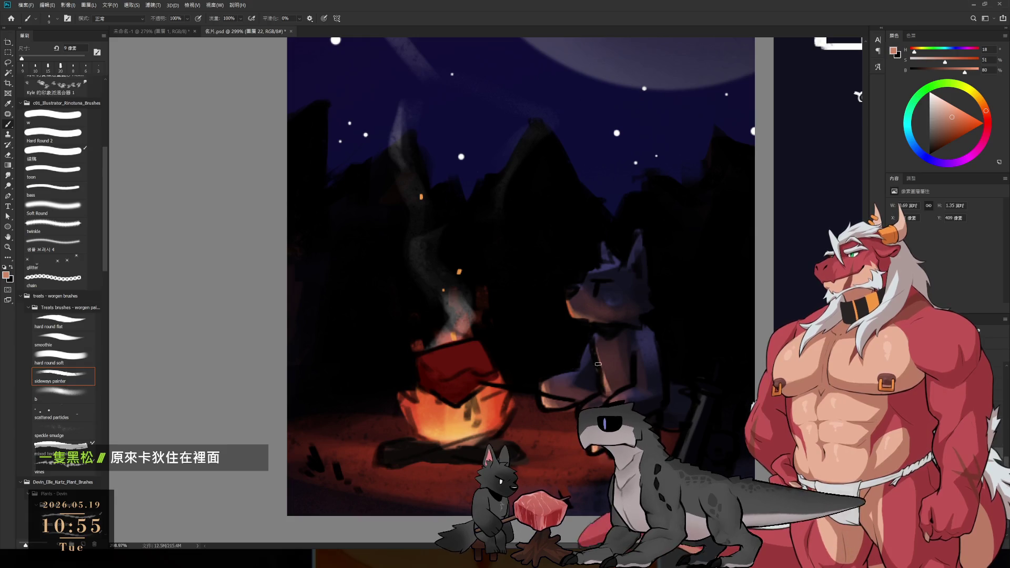
{"action": "left_click", "coordinate": [610, 376], "text": "ctrl"}
{"action": "key", "text": "e"}
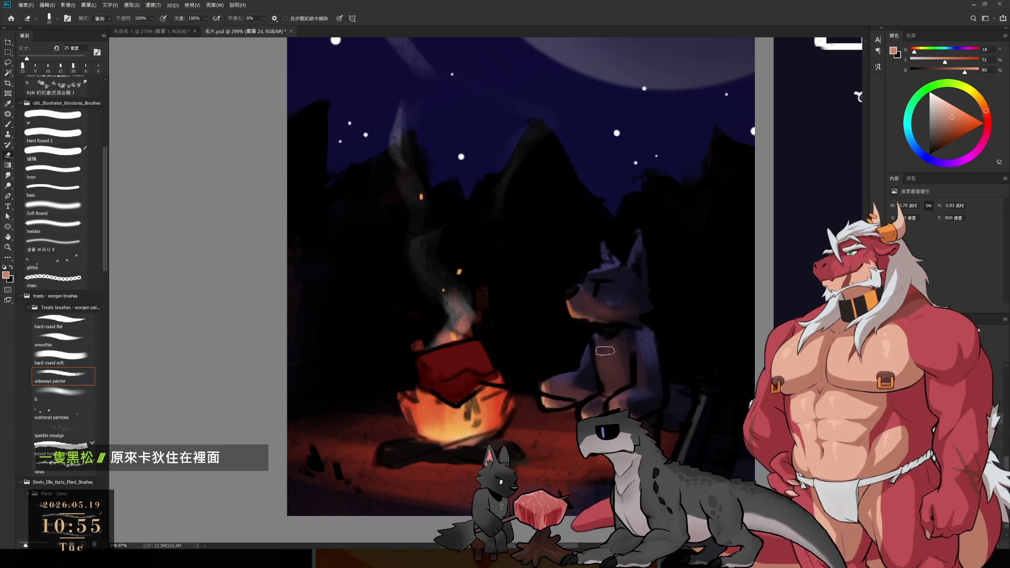
{"action": "key", "text": "bracketleft"}
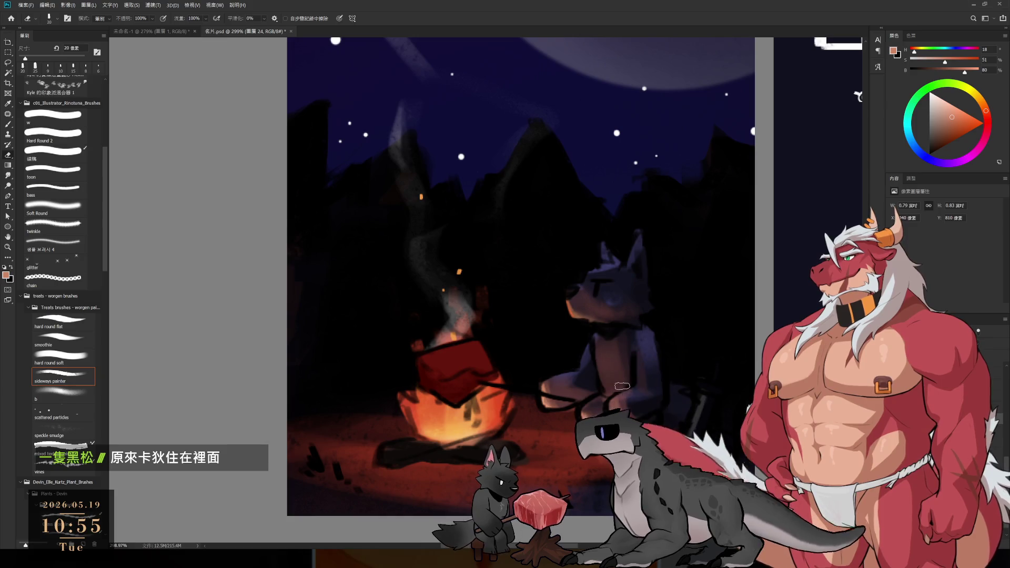
{"action": "key", "text": "d"}
{"action": "key", "text": "b"}
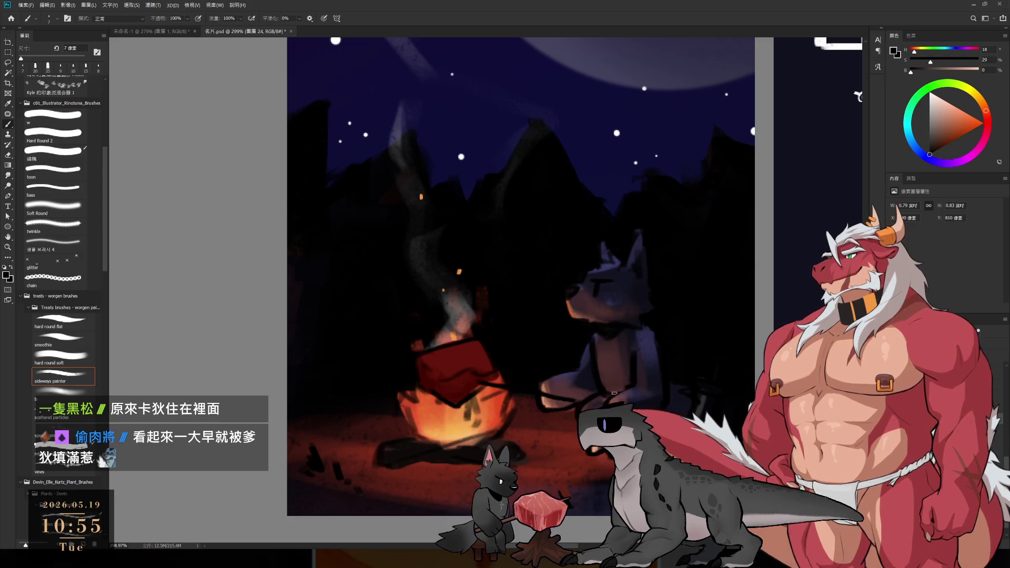
{"action": "key", "text": "e"}
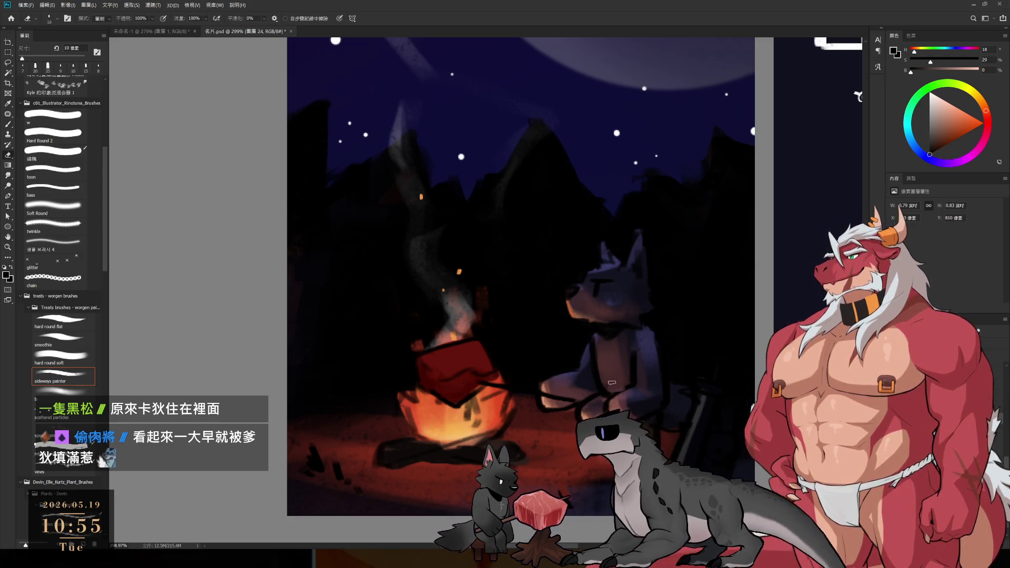
{"action": "key", "text": "b"}
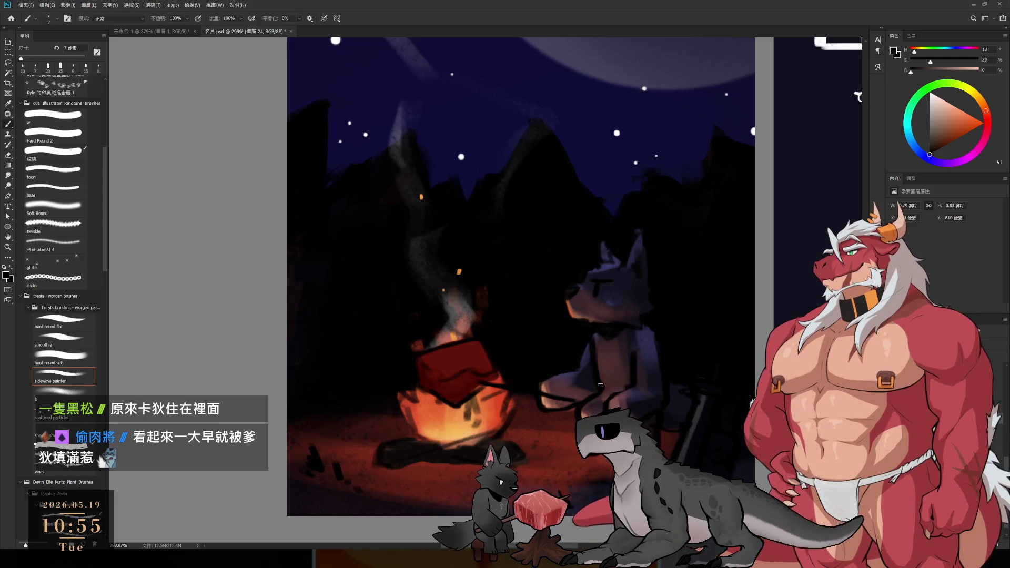
{"action": "key", "text": "e"}
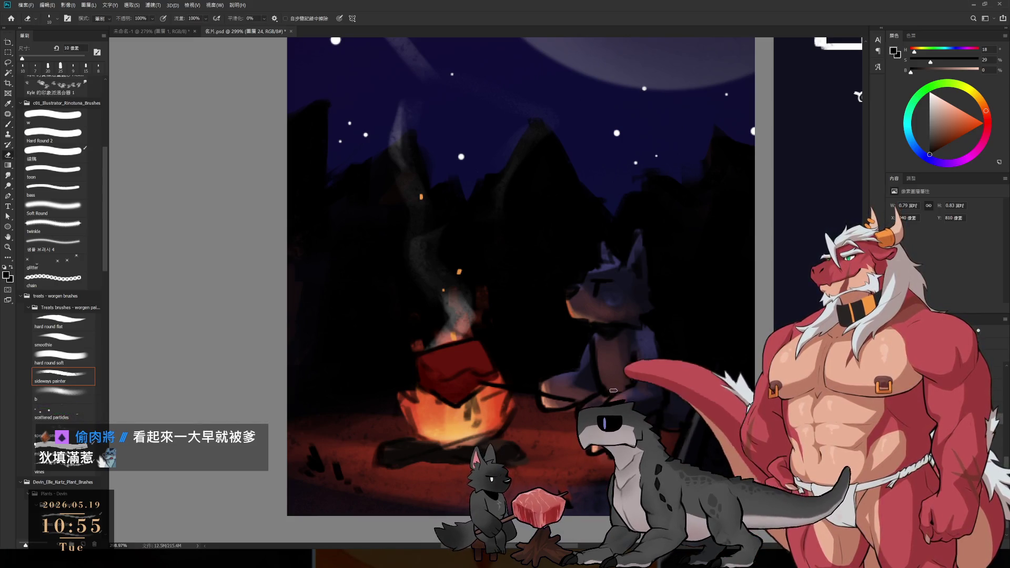
{"action": "key", "text": "b"}
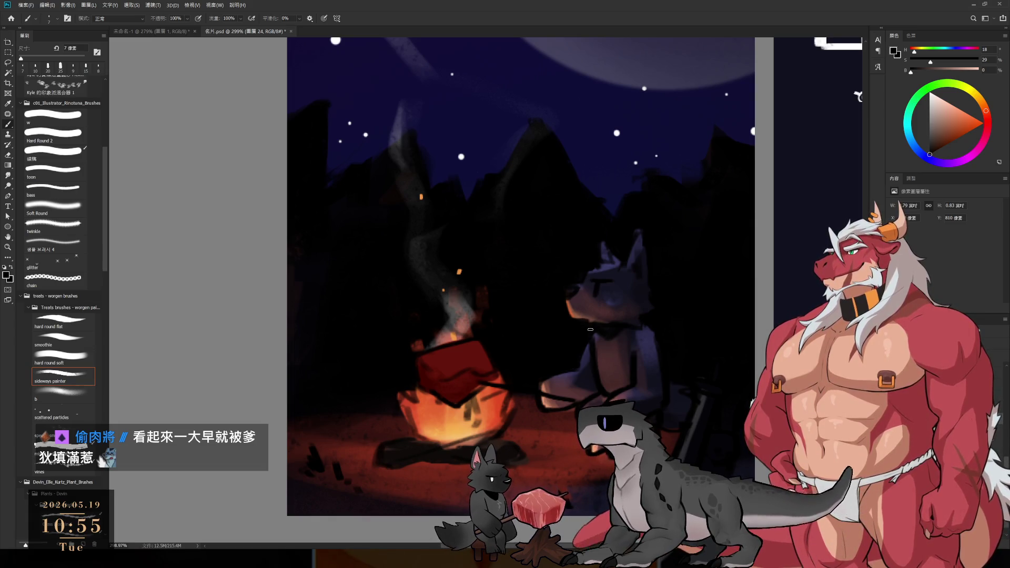
{"action": "left_click", "coordinate": [619, 327]}
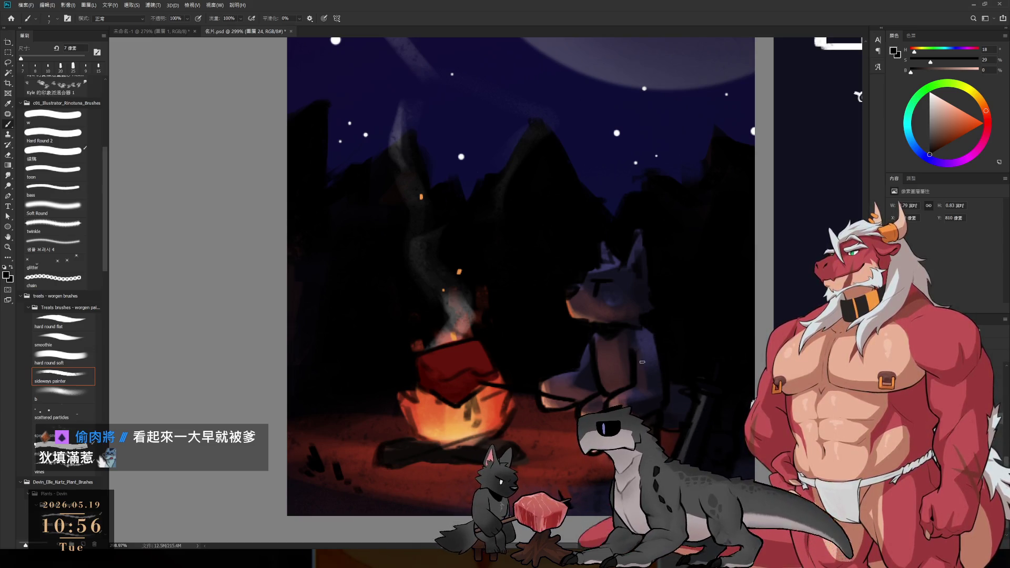
{"action": "key", "text": "e"}
{"action": "key", "text": "b"}
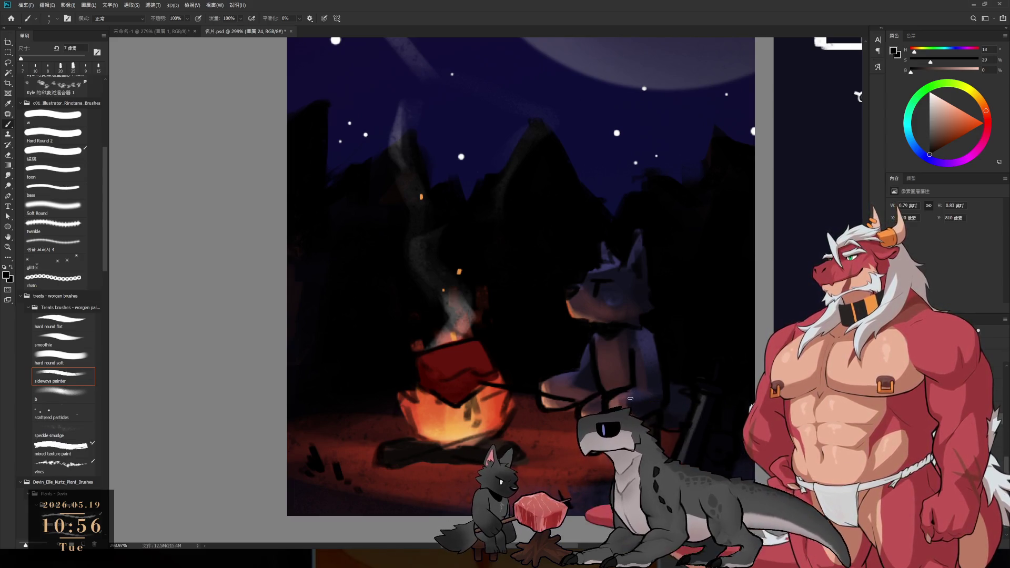
{"action": "key", "text": "e"}
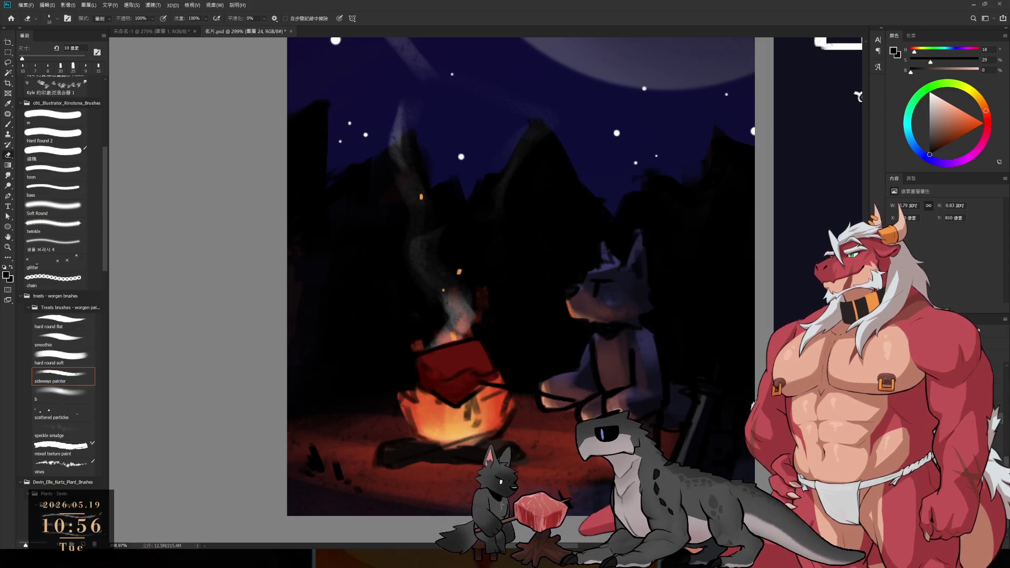
{"action": "key", "text": "b"}
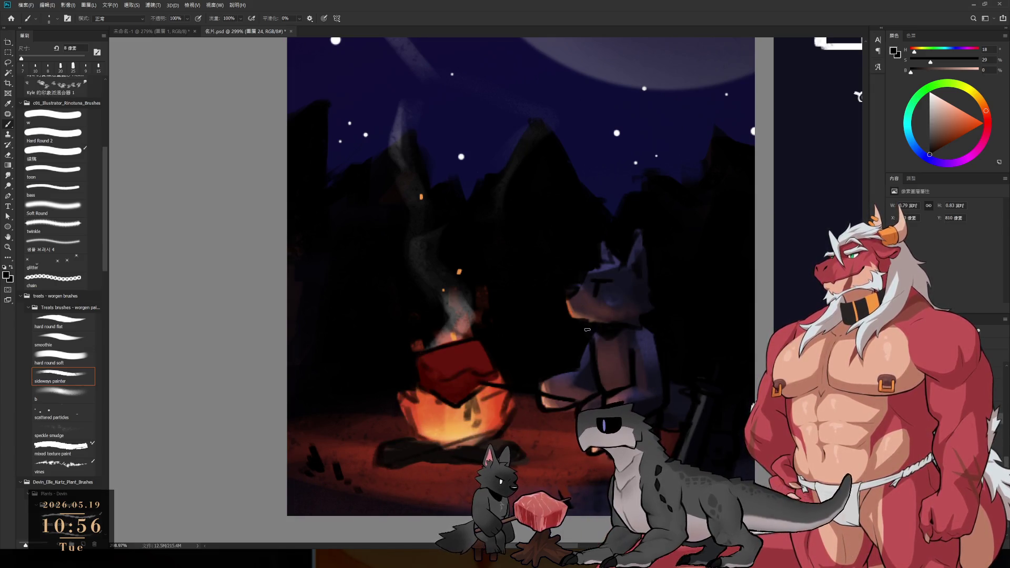
{"action": "key", "text": "bracketright"}
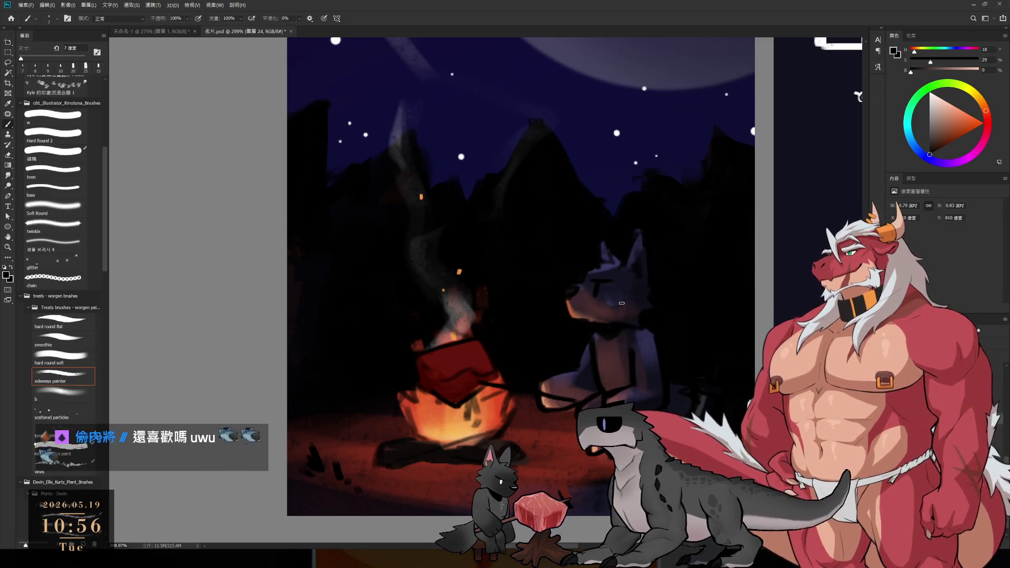
{"action": "scroll", "coordinate": [615, 310], "scroll_direction": "up", "scroll_amount": 3}
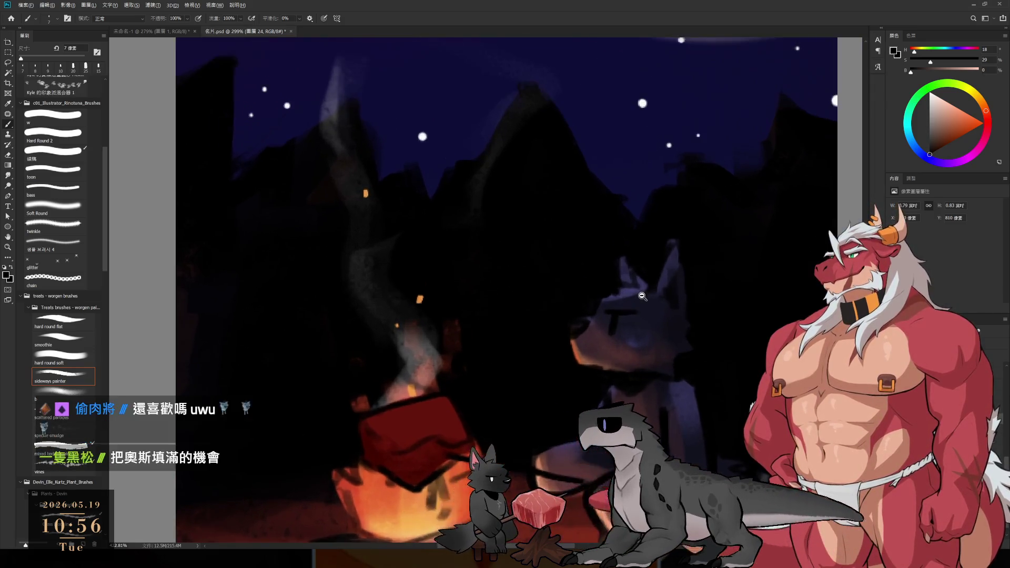
{"action": "key", "text": "bracketleft"}
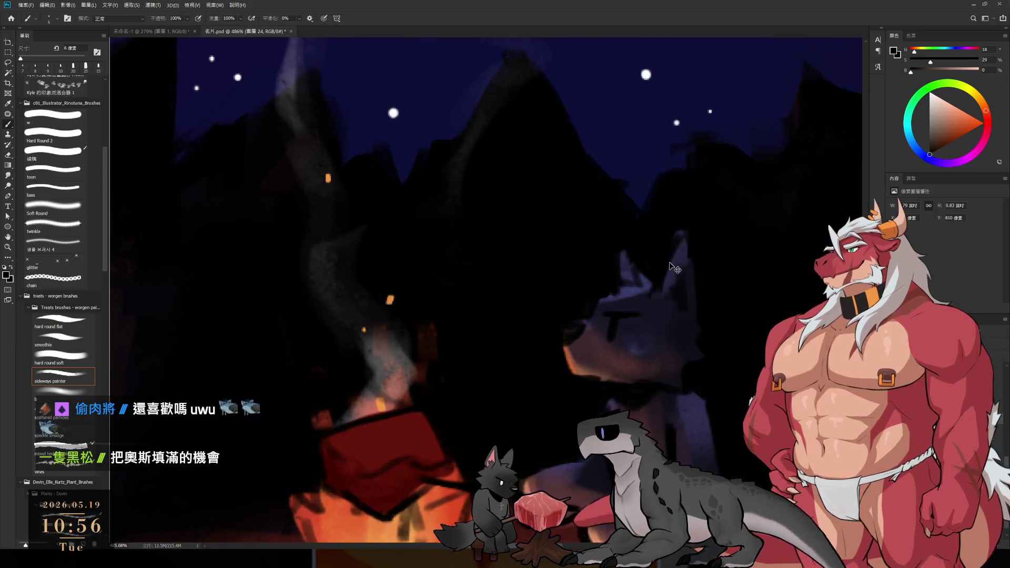
{"action": "left_click_drag", "start_coordinate": [683, 271], "coordinate": [676, 360]}
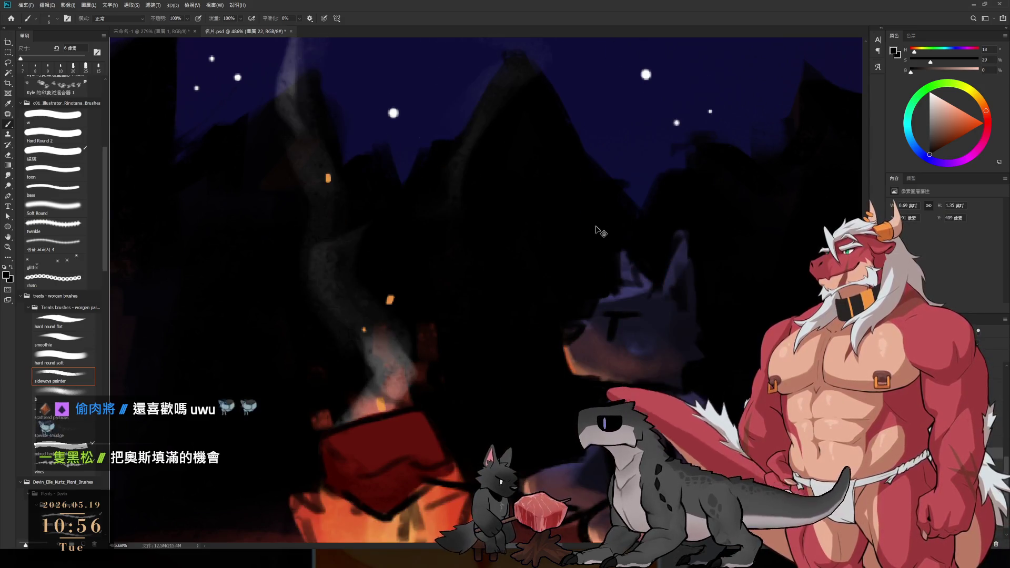
{"action": "key", "text": "e"}
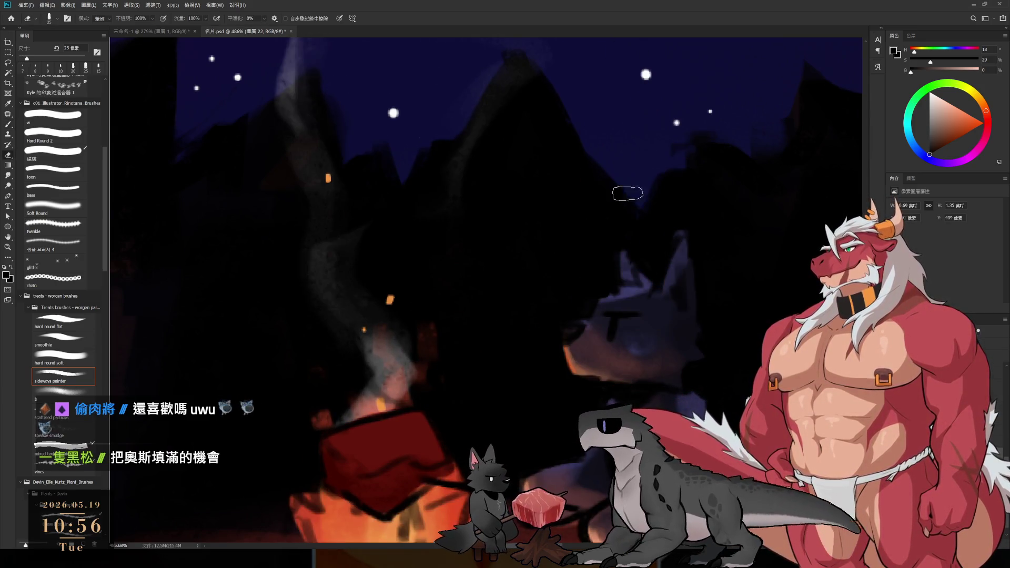
{"action": "key", "text": "bracketright"}
{"action": "key", "text": "bracketright"}
{"action": "key", "text": "bracketright"}
{"action": "key", "text": "b"}
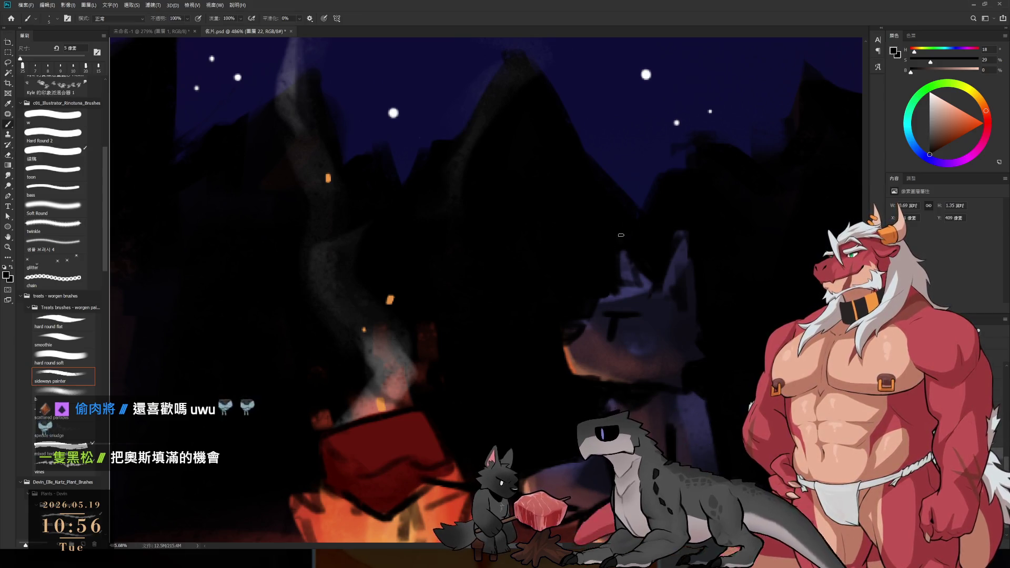
{"action": "key", "text": "bracketright"}
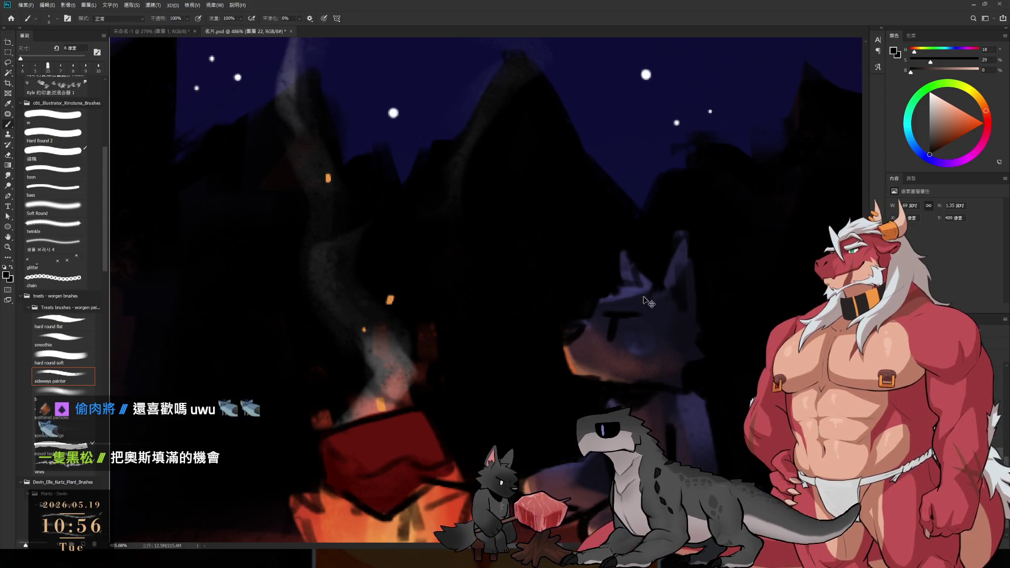
{"action": "key", "text": "e"}
{"action": "key", "text": "bracketleft"}
{"action": "key", "text": "bracketleft"}
{"action": "key", "text": "bracketleft"}
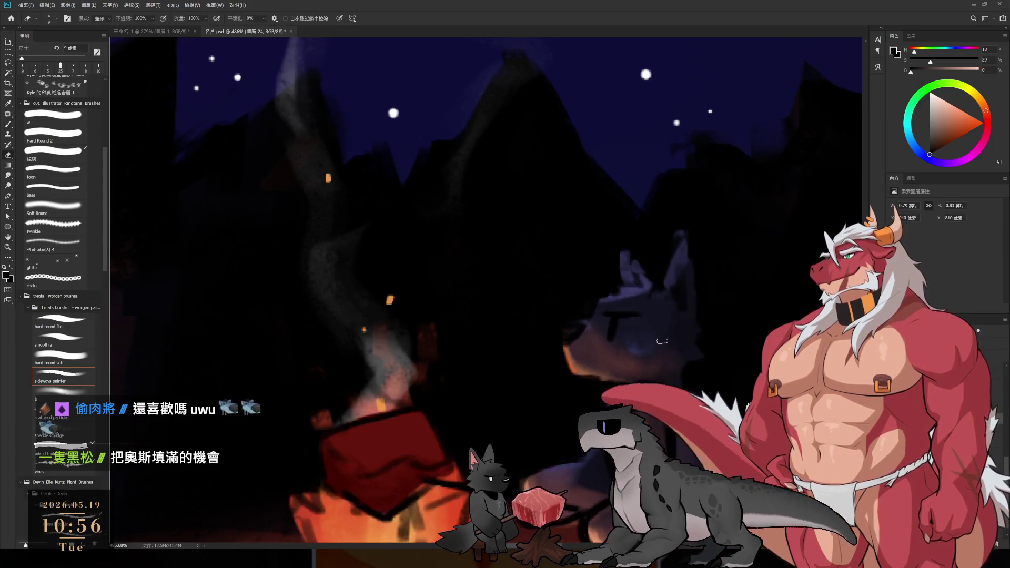
{"action": "key", "text": "b"}
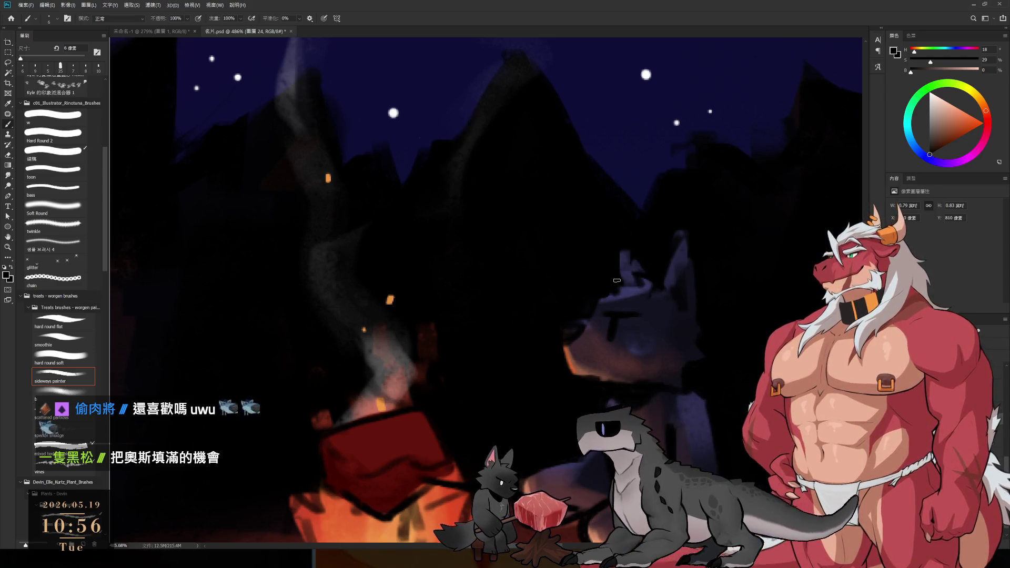
Switch between eraser and brush on the wolf's layer, resizing the eraser with the bracket keys.
{"action": "scroll", "coordinate": [578, 182], "scroll_direction": "down", "scroll_amount": 5}
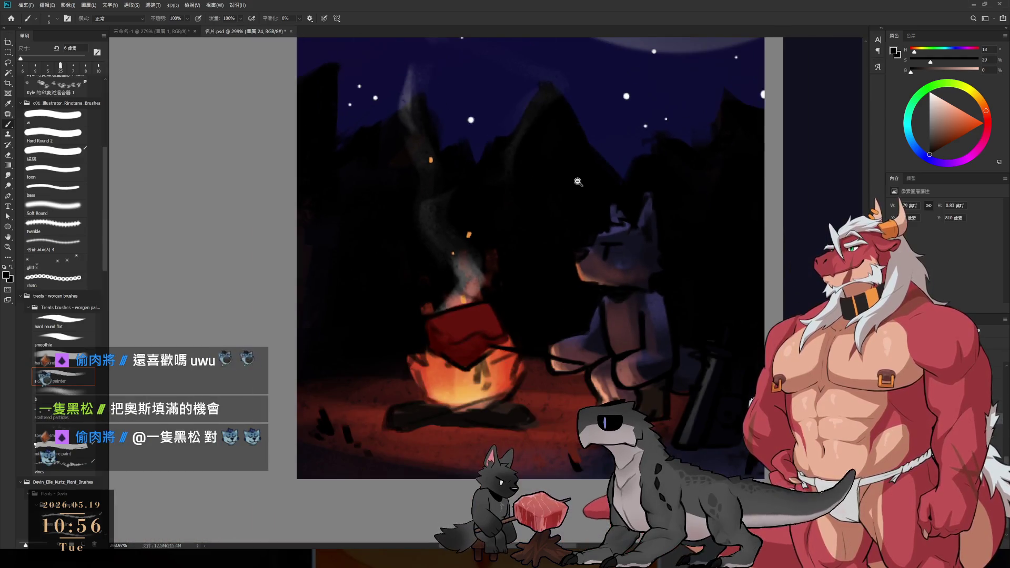
{"action": "scroll", "coordinate": [611, 330], "scroll_direction": "up", "scroll_amount": 2}
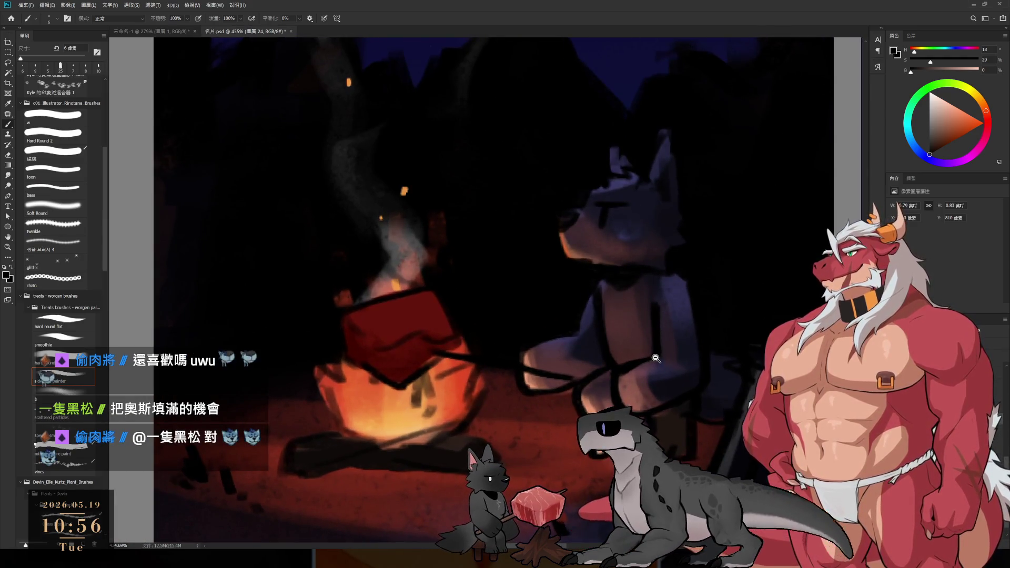
{"action": "key", "text": "e"}
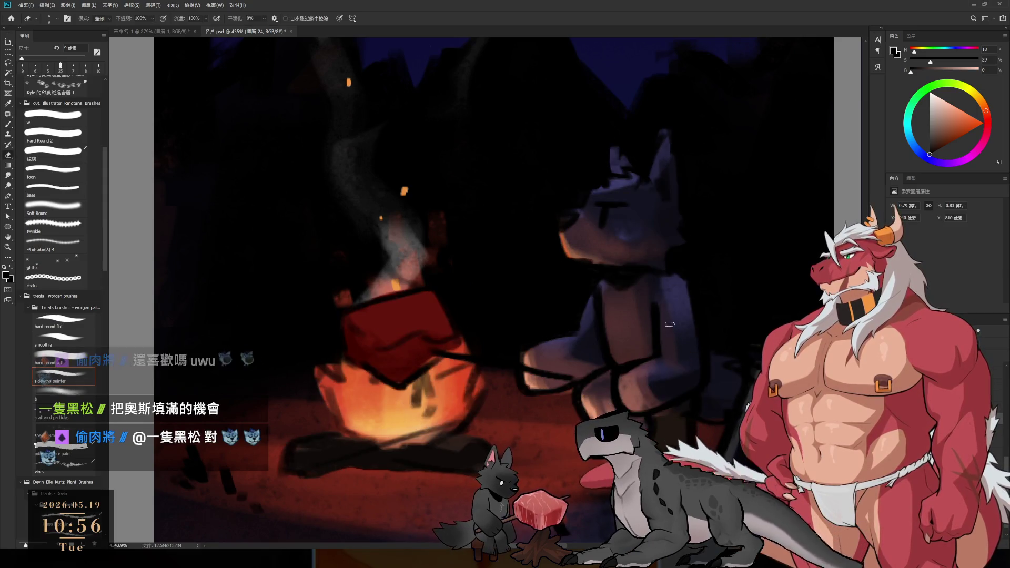
{"action": "key", "text": "bracketright"}
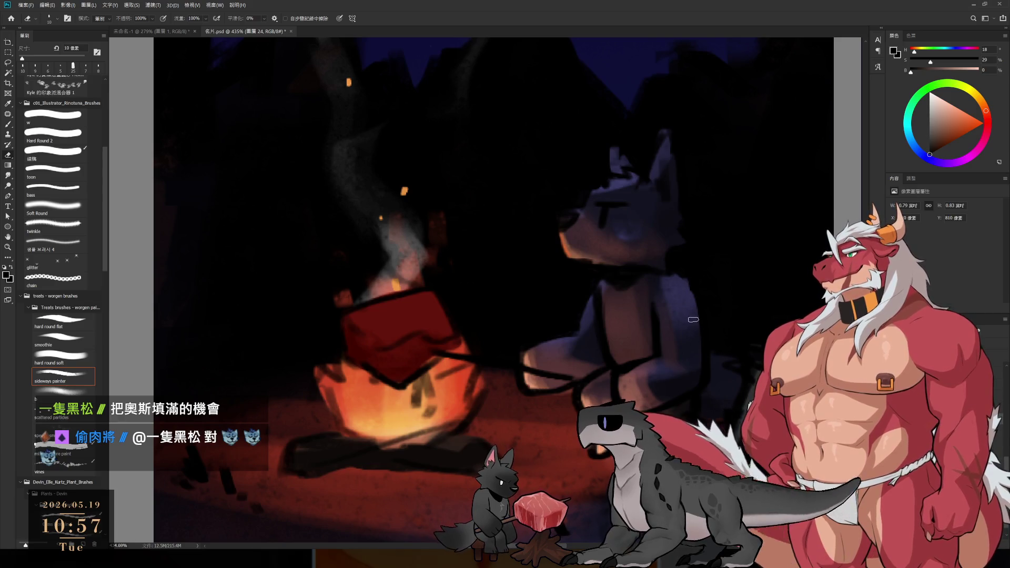
{"action": "key", "text": "b"}
{"action": "key", "text": "e"}
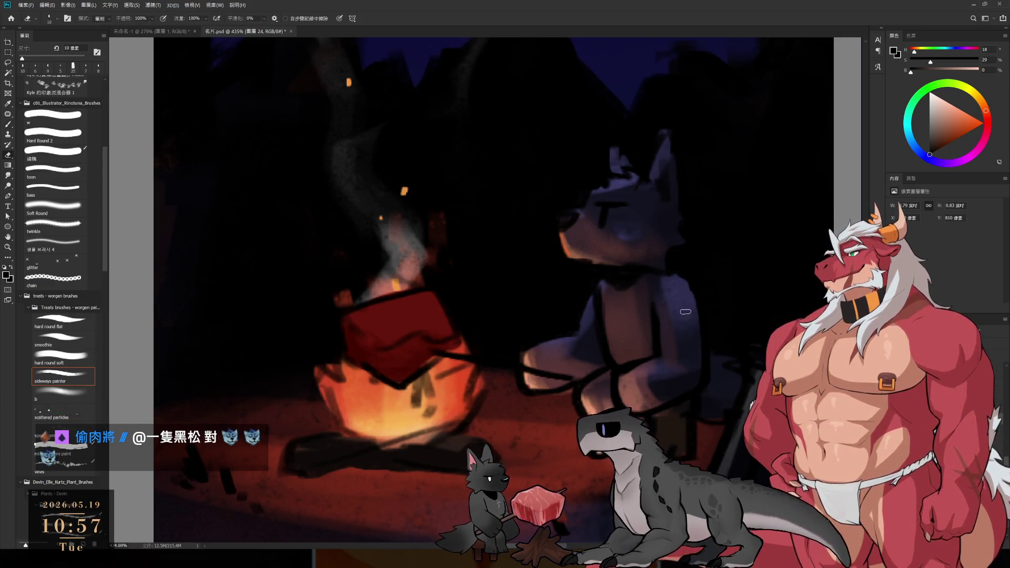
{"action": "key", "text": "alt+bracketleft"}
{"action": "key", "text": "alt+bracketleft"}
{"action": "key", "text": "b"}
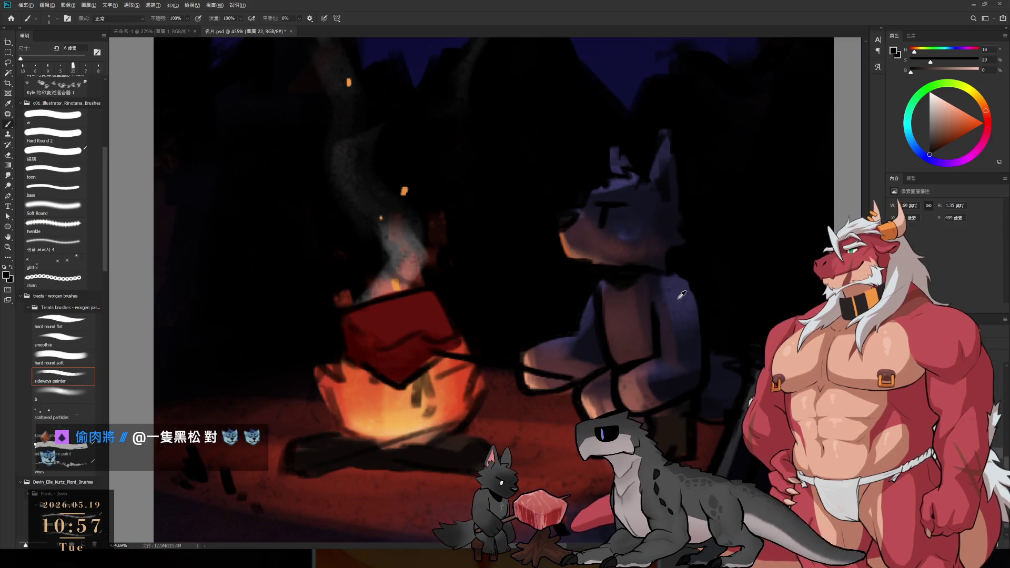
Sample dark blues from the painting with a larger brush and zoom in on the wolf's head.
{"action": "left_click", "coordinate": [684, 289], "text": "alt"}
{"action": "key", "text": "bracketright"}
{"action": "key", "text": "bracketright"}
{"action": "key", "text": "bracketright"}
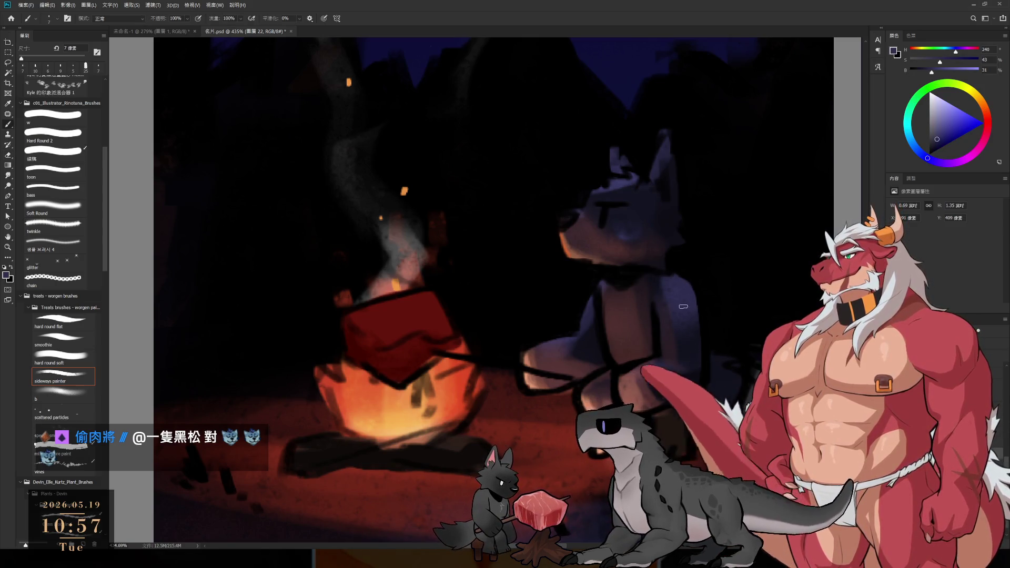
{"action": "left_click", "coordinate": [676, 316], "text": "alt"}
{"action": "key", "text": "bracketright"}
{"action": "key", "text": "bracketright"}
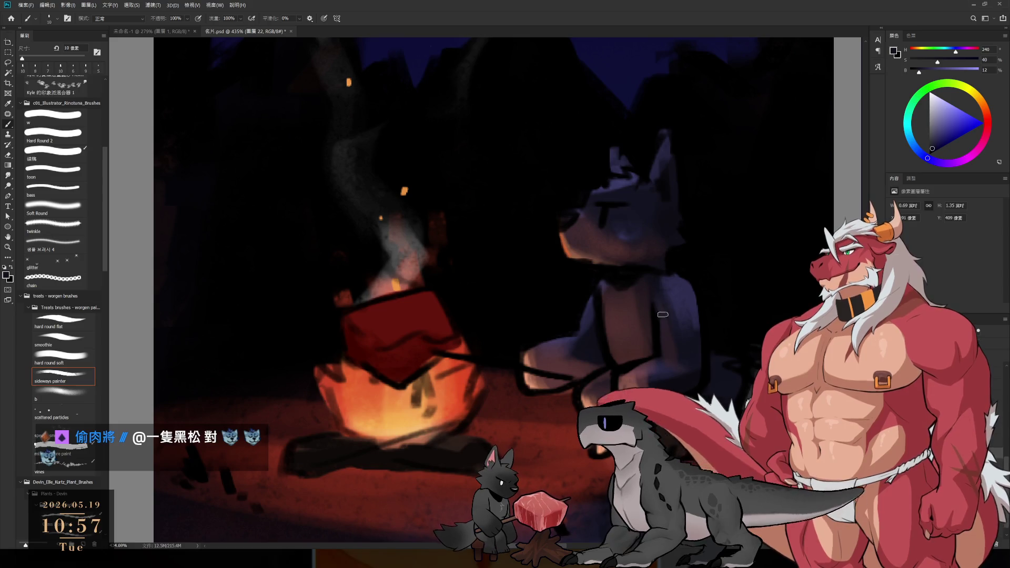
{"action": "mouse_move", "coordinate": [684, 342]}
{"action": "left_mouse_down"}
{"action": "mouse_move", "coordinate": [634, 305]}
{"action": "mouse_move", "coordinate": [654, 358]}
{"action": "left_mouse_up"}
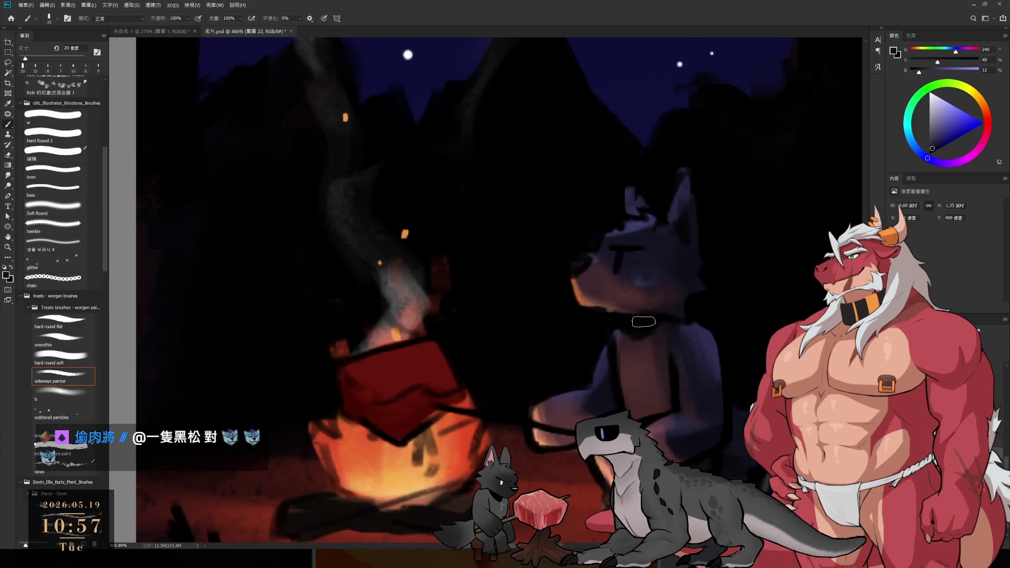
Sample fire orange with a 10 px brush, lighten it, and paint firelight along the muzzle edge.
{"action": "left_click", "coordinate": [612, 298], "text": "alt"}
{"action": "key", "text": "bracketleft"}
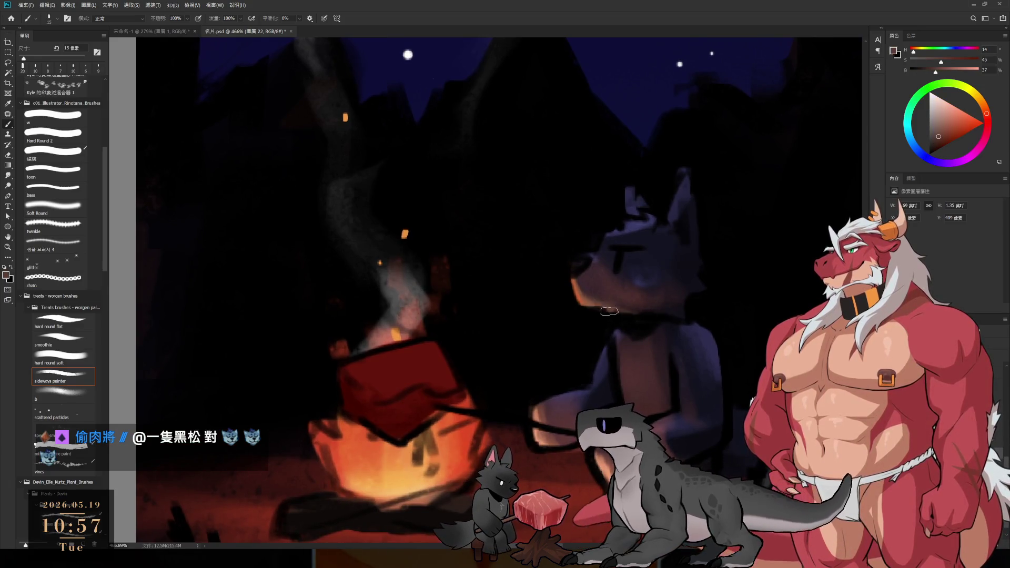
{"action": "left_click", "coordinate": [582, 281], "text": "alt"}
{"action": "key", "text": "bracketleft"}
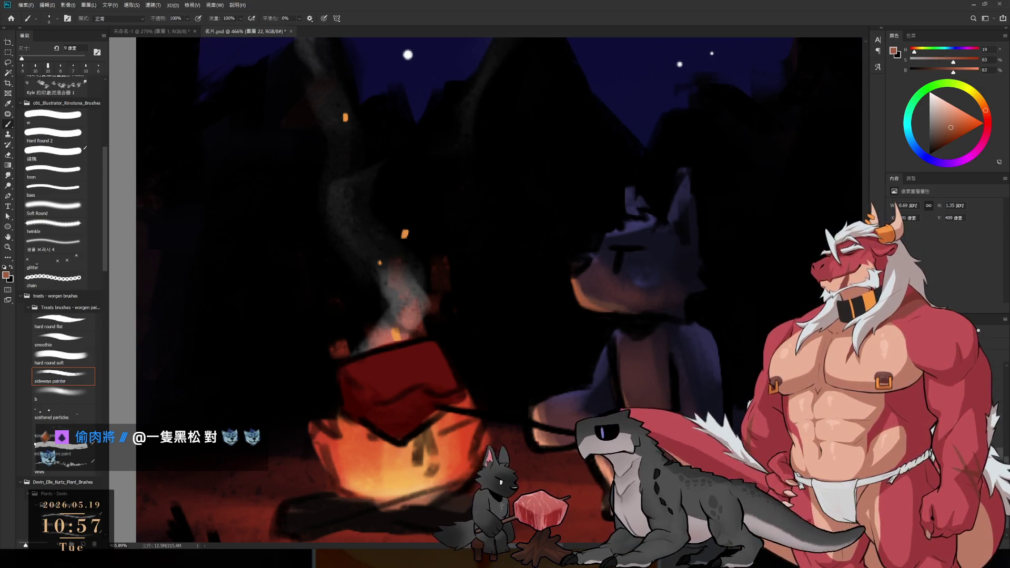
{"action": "left_click", "coordinate": [571, 405], "text": "alt"}
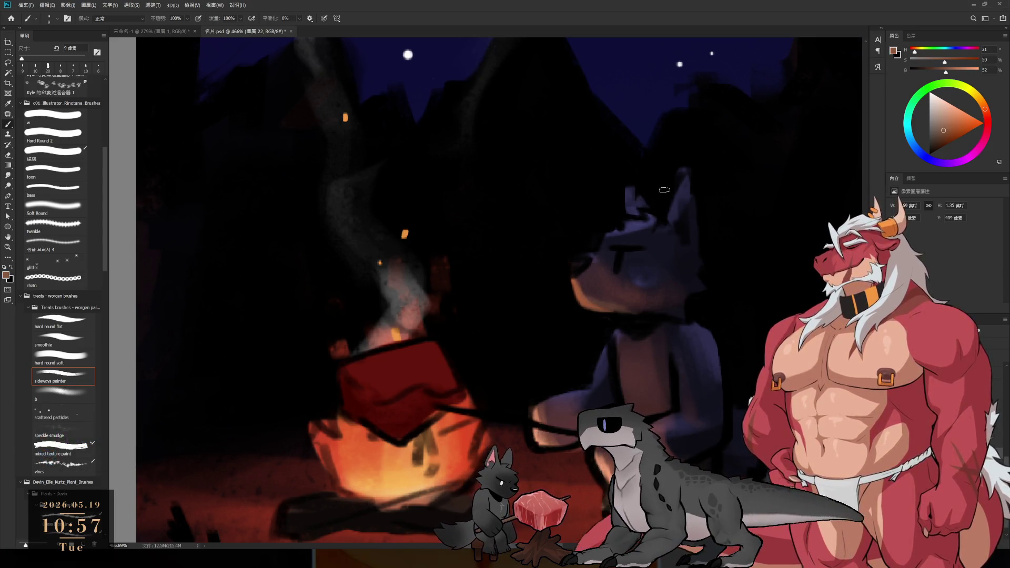
{"action": "left_click", "coordinate": [972, 70]}
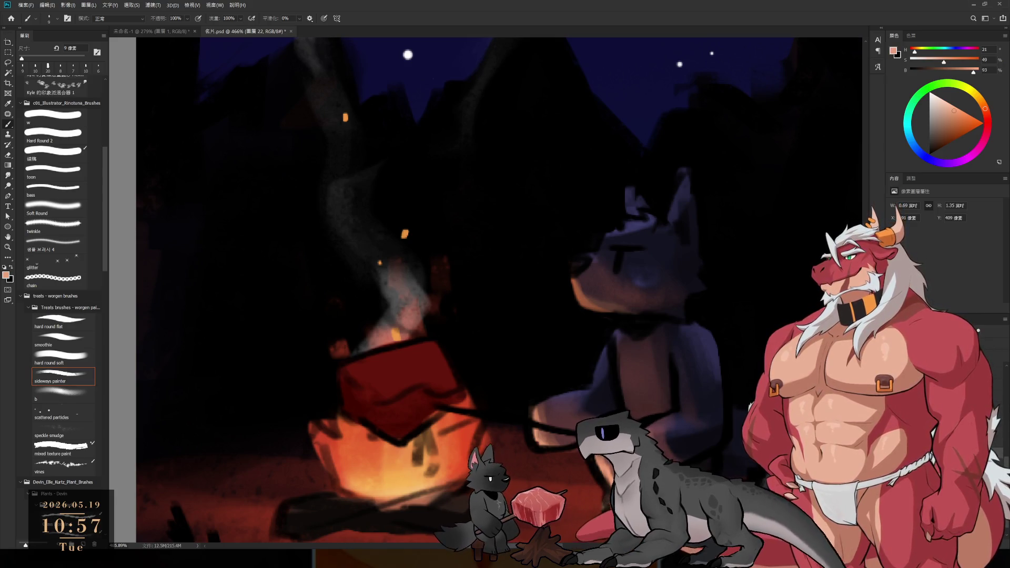
{"action": "mouse_move", "coordinate": [573, 282]}
{"action": "left_mouse_down"}
{"action": "mouse_move", "coordinate": [584, 309]}
{"action": "mouse_move", "coordinate": [659, 315]}
{"action": "left_mouse_up"}
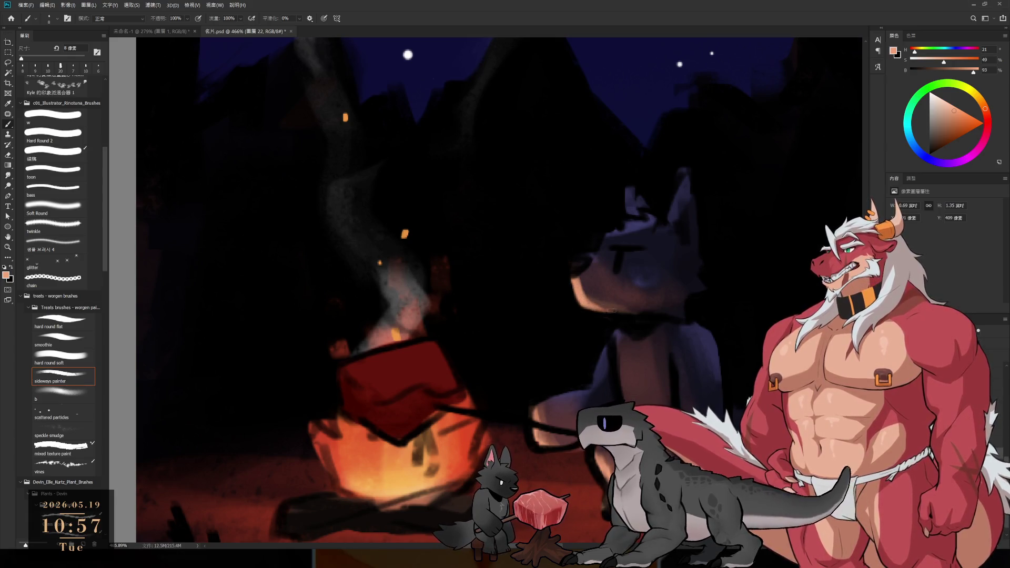
Sample a dark blue and paint shading on the wolf with a 20 px brush.
{"action": "scroll", "coordinate": [579, 308], "scroll_direction": "down", "scroll_amount": 5}
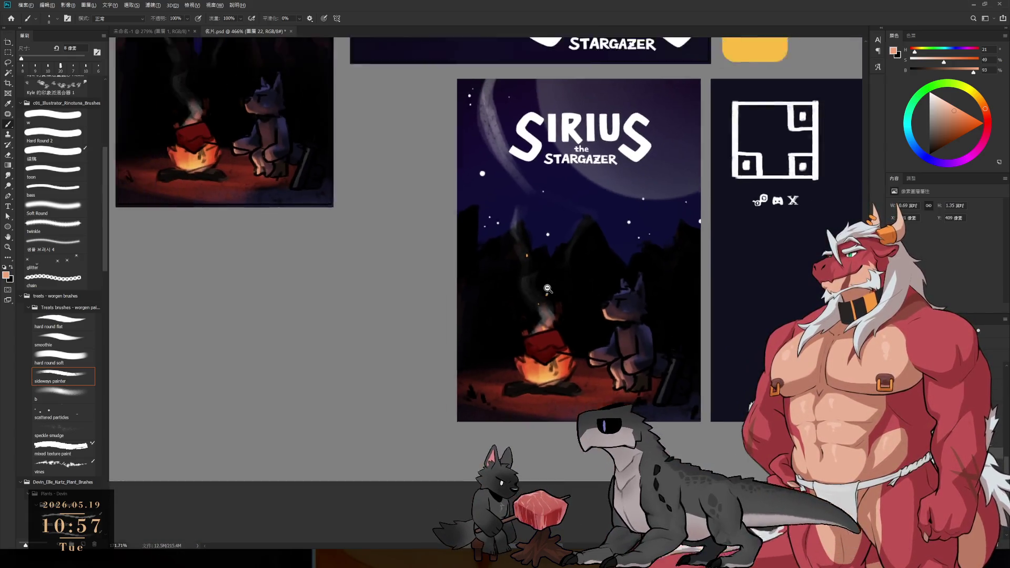
{"action": "scroll", "coordinate": [556, 227], "scroll_direction": "up", "scroll_amount": 3}
{"action": "scroll", "coordinate": [589, 247], "scroll_direction": "up", "scroll_amount": 2}
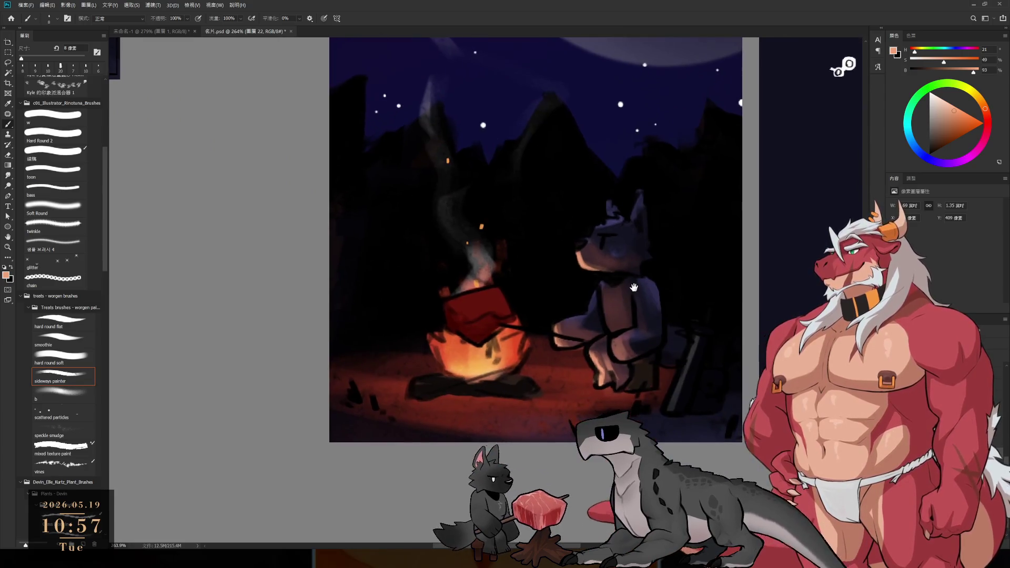
{"action": "scroll", "coordinate": [623, 268], "scroll_direction": "up", "scroll_amount": 2}
{"action": "scroll", "coordinate": [623, 268], "scroll_direction": "down", "scroll_amount": 2}
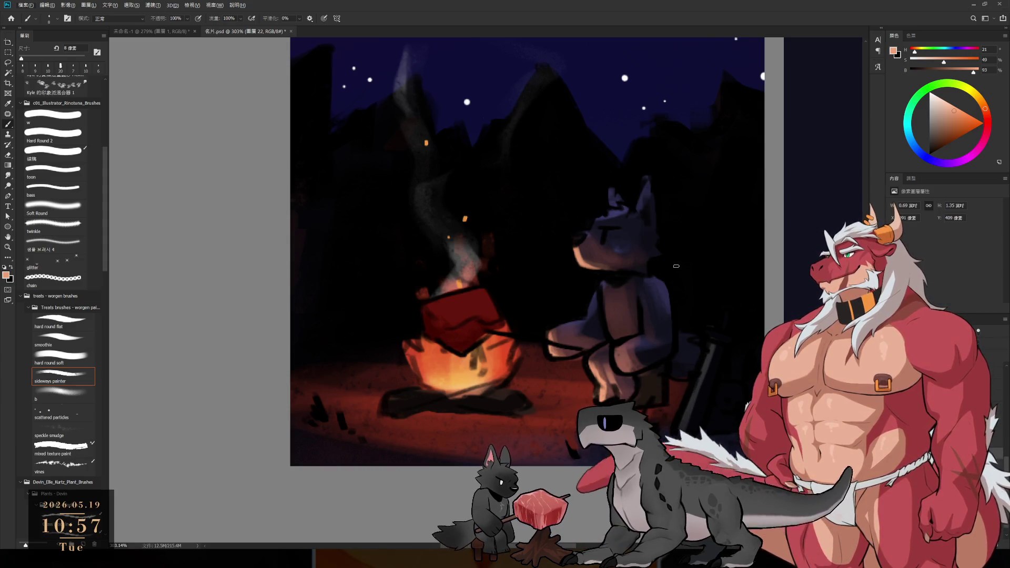
{"action": "left_click", "coordinate": [673, 305], "text": "alt"}
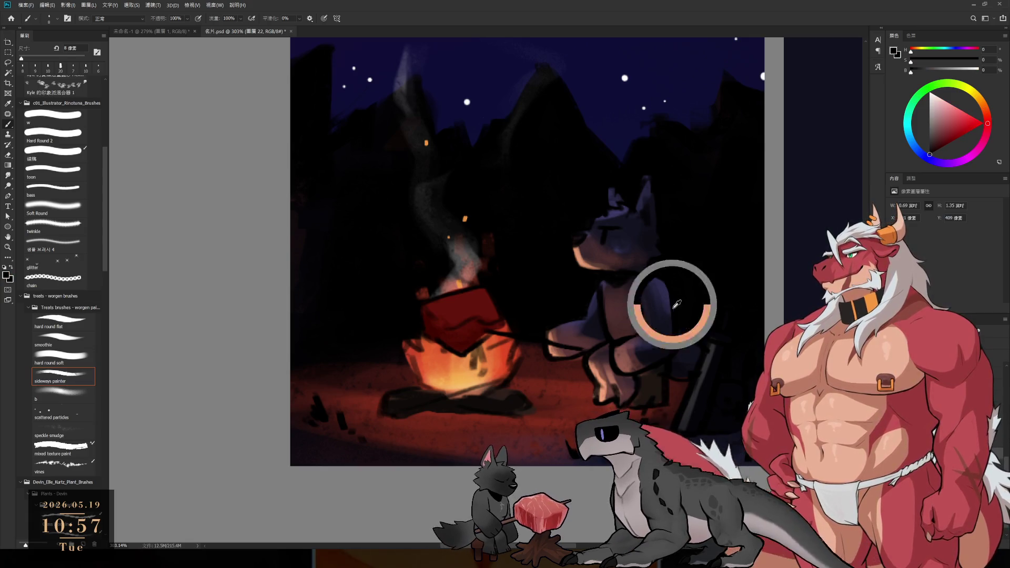
{"action": "key", "text": "bracketright"}
{"action": "key", "text": "bracketright"}
{"action": "left_click", "coordinate": [664, 329], "text": "alt"}
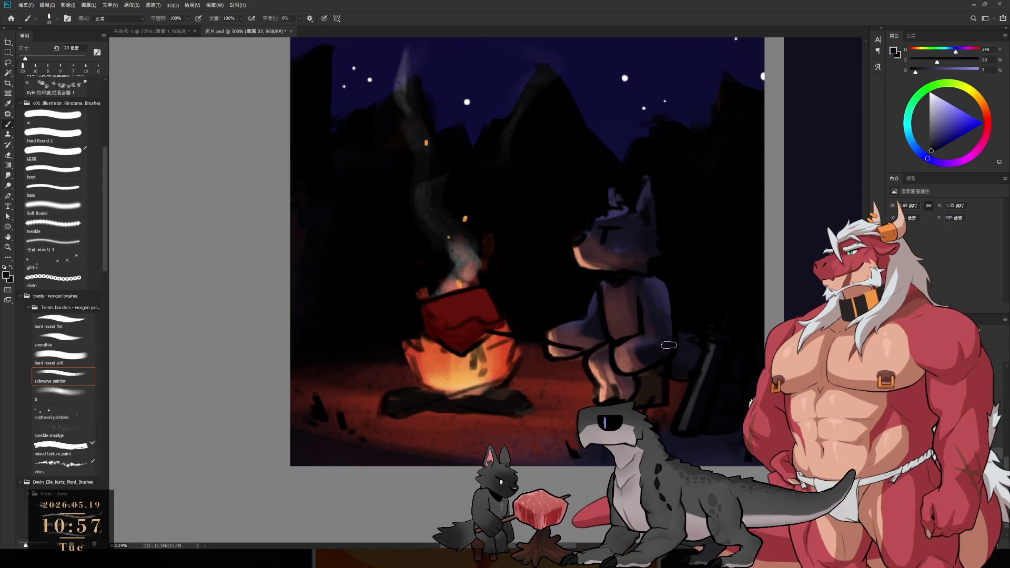
{"action": "key", "text": "bracketright"}
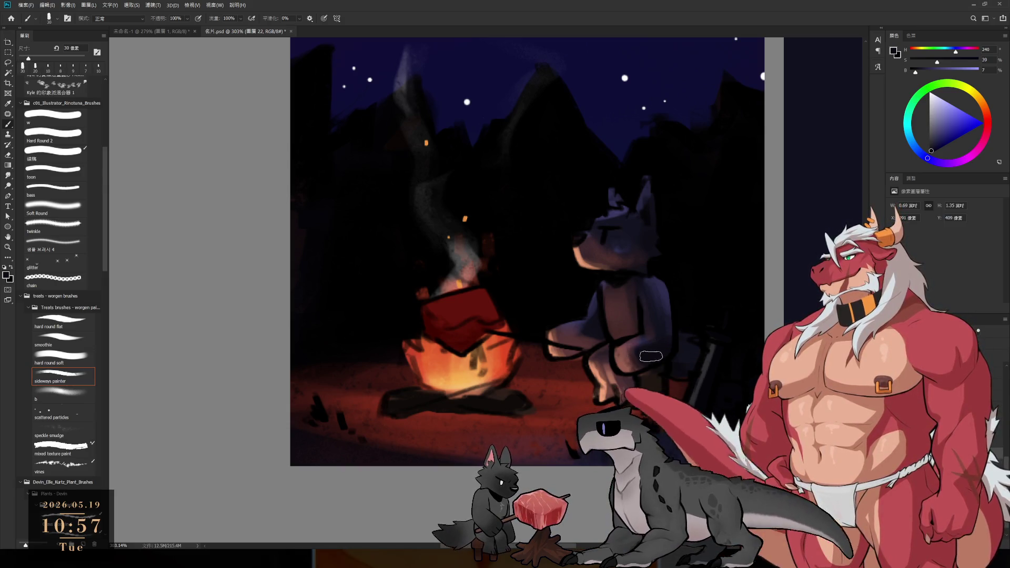
{"action": "key", "text": "bracketleft"}
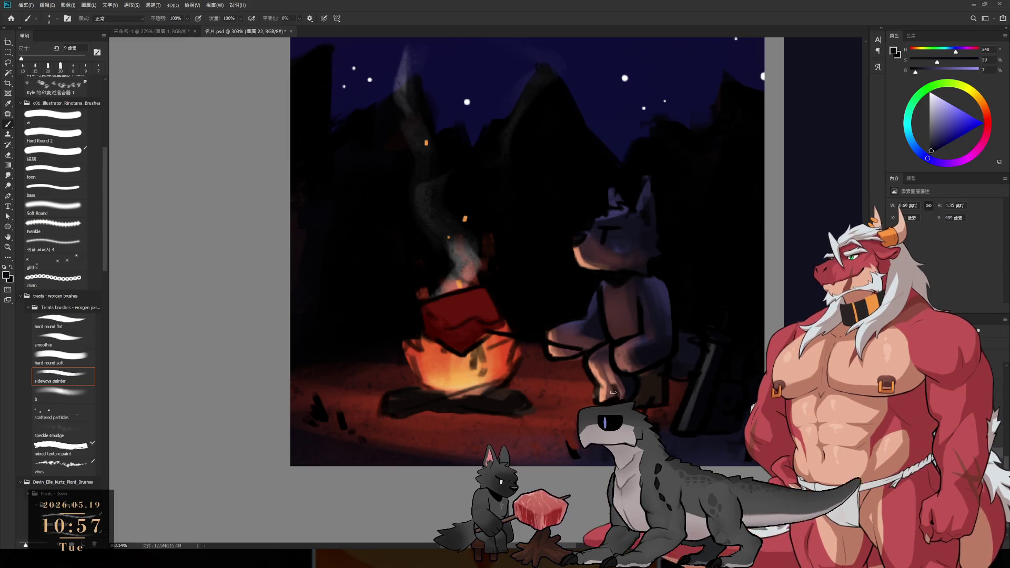
{"action": "left_click_drag", "start_coordinate": [612, 398], "coordinate": [609, 396]}
With a 7 px size, erase stray outline bits on the wolf's layer, then return to the Brush.
{"action": "left_click", "coordinate": [618, 375], "text": "alt"}
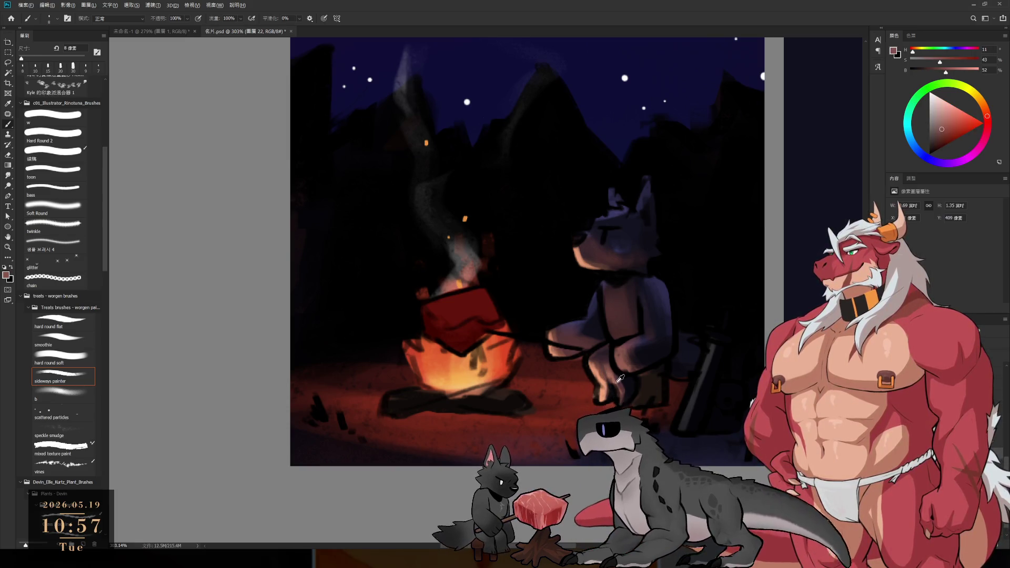
{"action": "key", "text": "bracketleft"}
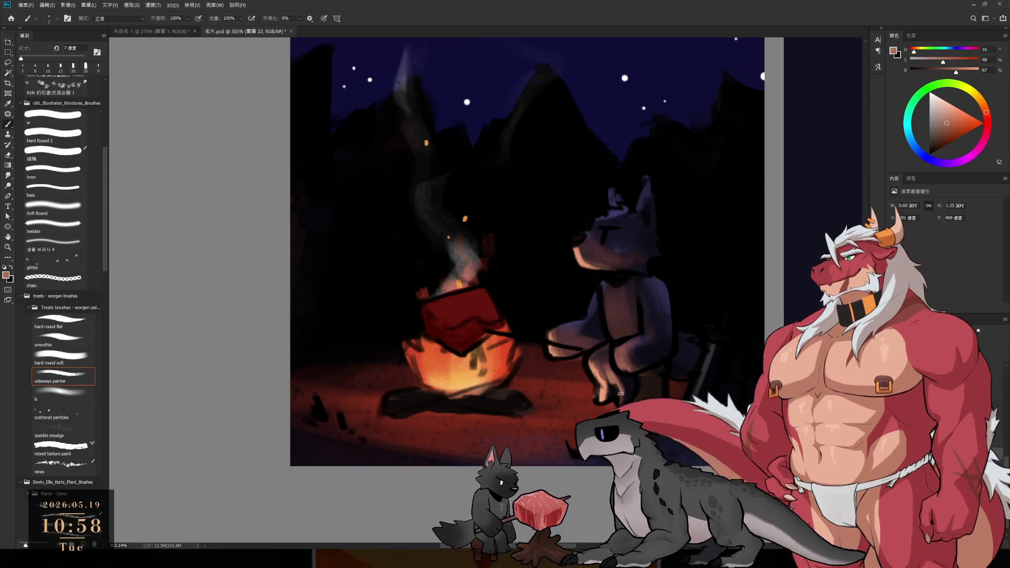
{"action": "left_click", "coordinate": [619, 390], "text": "ctrl"}
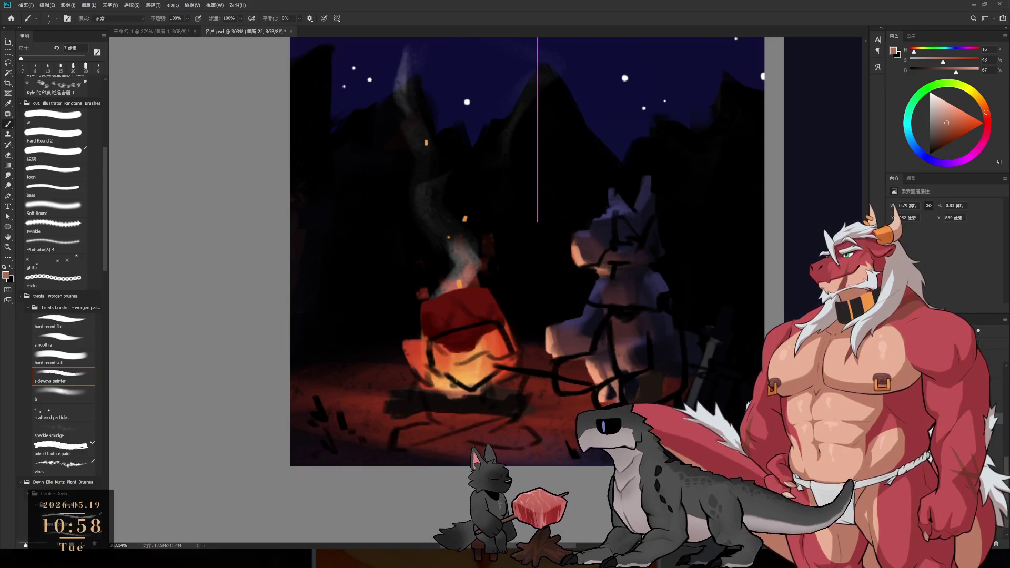
{"action": "key", "text": "e"}
{"action": "left_click_drag", "start_coordinate": [613, 382], "coordinate": [623, 393]}
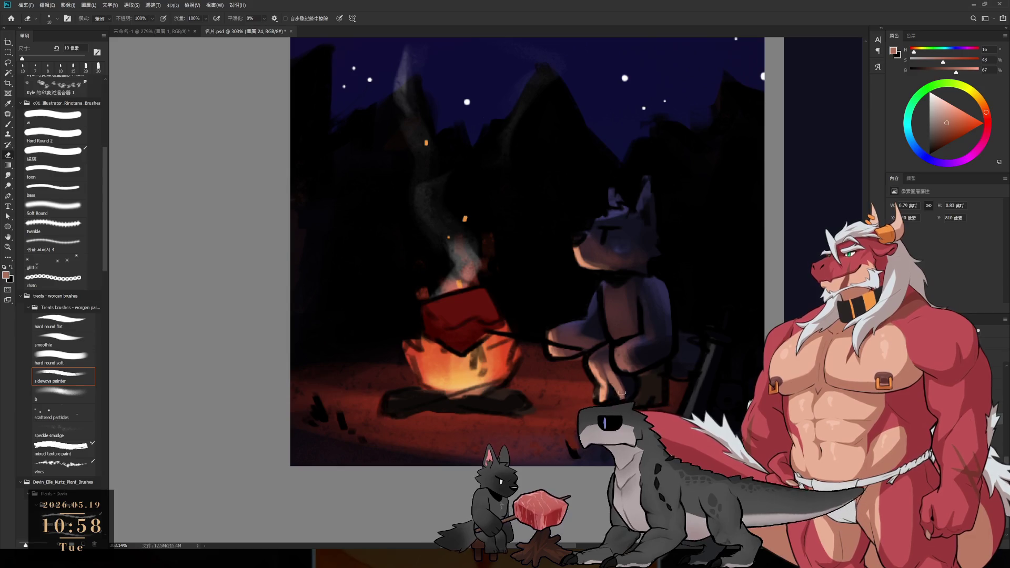
{"action": "key", "text": "b"}
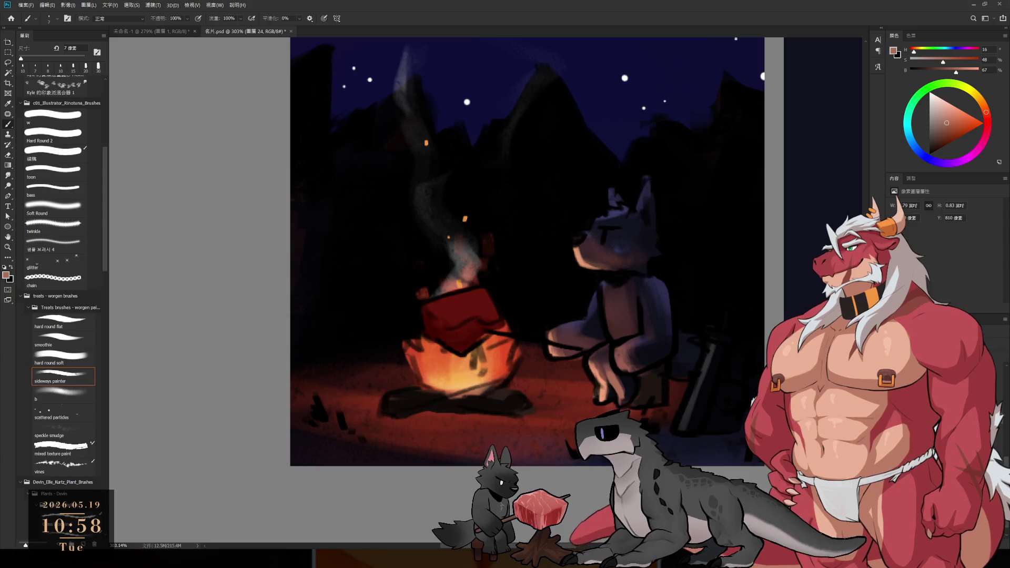
{"action": "scroll", "coordinate": [500, 247], "scroll_direction": "down", "scroll_amount": 1}
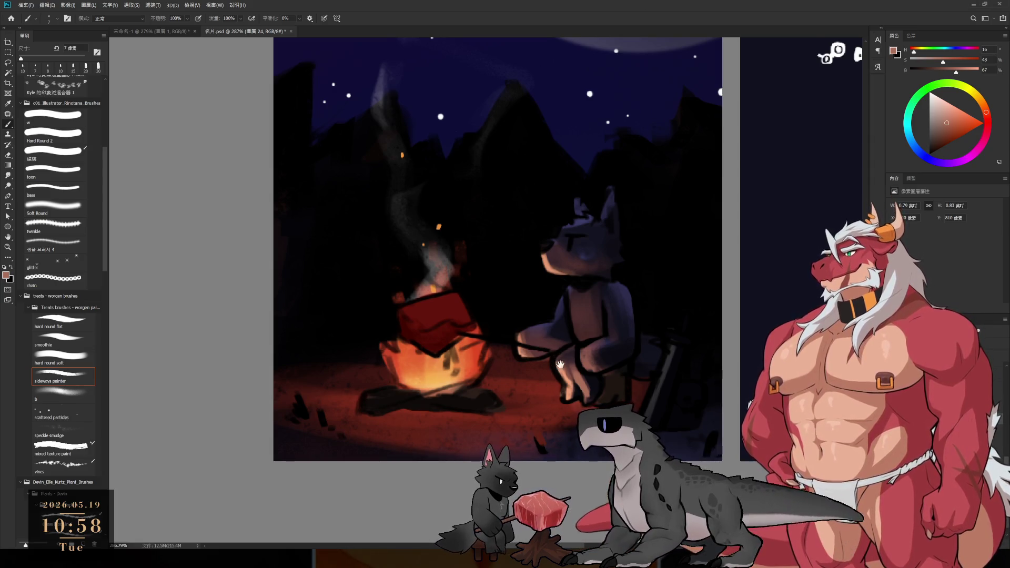
Move the red block's layer higher above the campfire and sample a dark red from it.
{"action": "scroll", "coordinate": [520, 314], "scroll_direction": "up", "scroll_amount": 3}
{"action": "left_click", "coordinate": [520, 315], "text": "ctrl"}
{"action": "left_click_drag", "start_coordinate": [520, 315], "coordinate": [520, 254]}
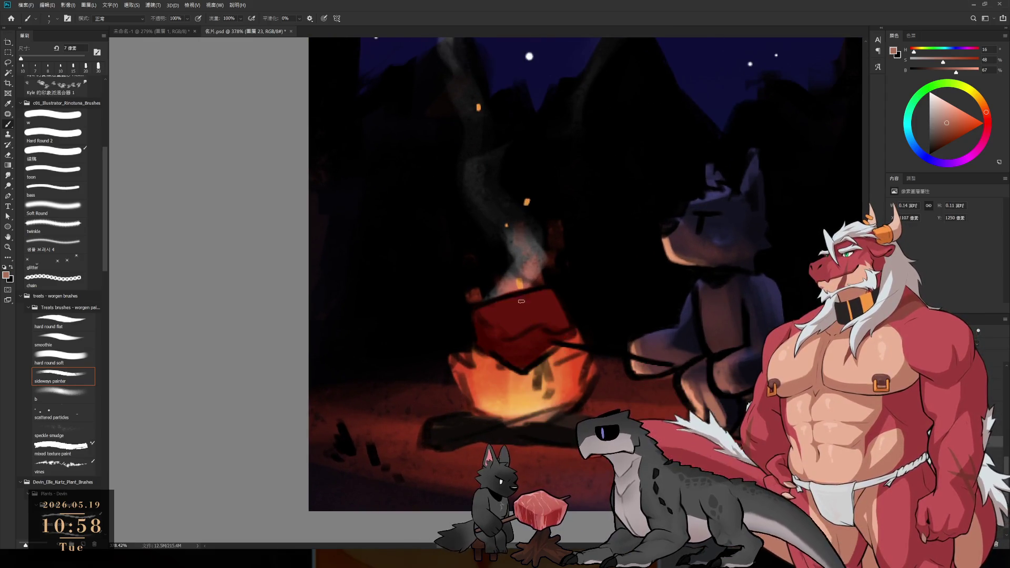
{"action": "left_click", "coordinate": [532, 309], "text": "alt"}
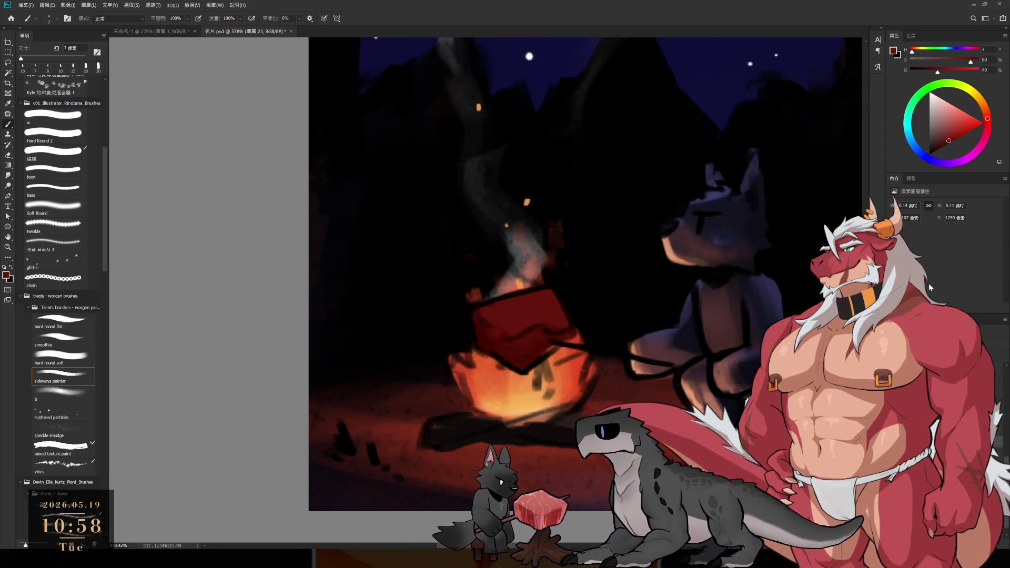
{"action": "key", "text": "i"}
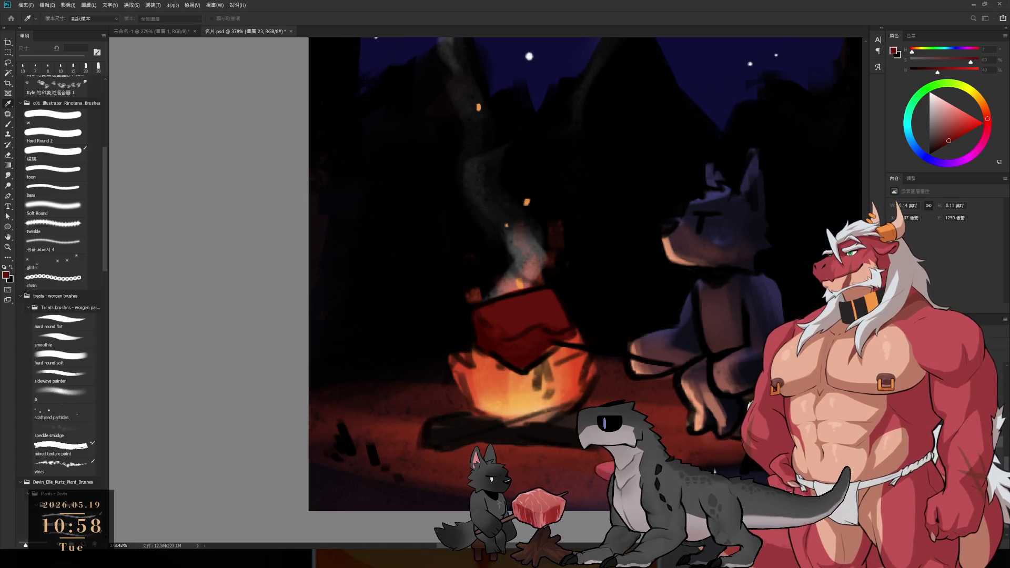
{"action": "key", "text": "b"}
Lasso the campfire area as a selection, then deselect and return to the Brush.
{"action": "key", "text": "l"}
{"action": "left_click_drag", "start_coordinate": [534, 388], "coordinate": [537, 386]}
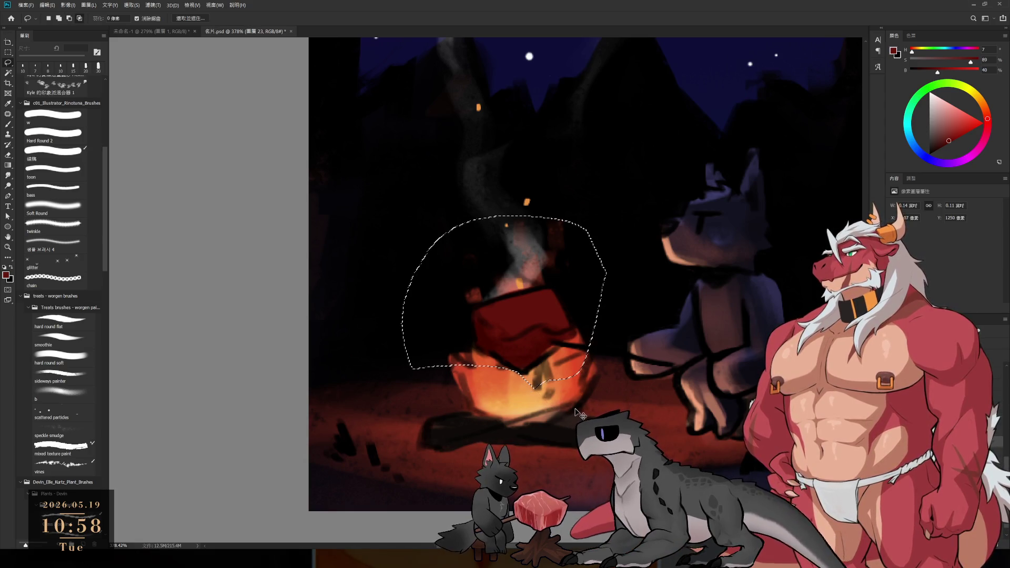
{"action": "key", "text": "i"}
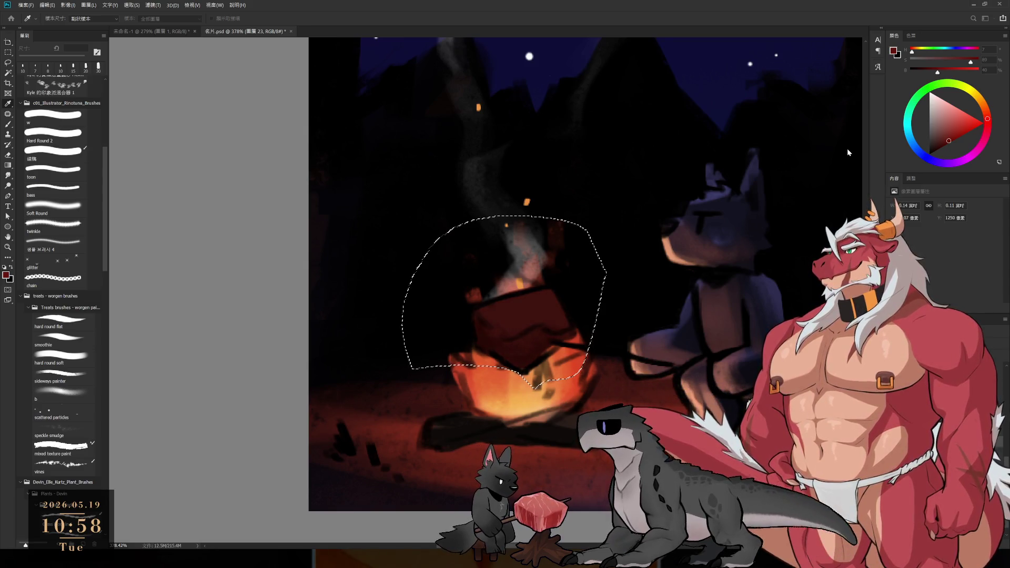
{"action": "key", "text": "l"}
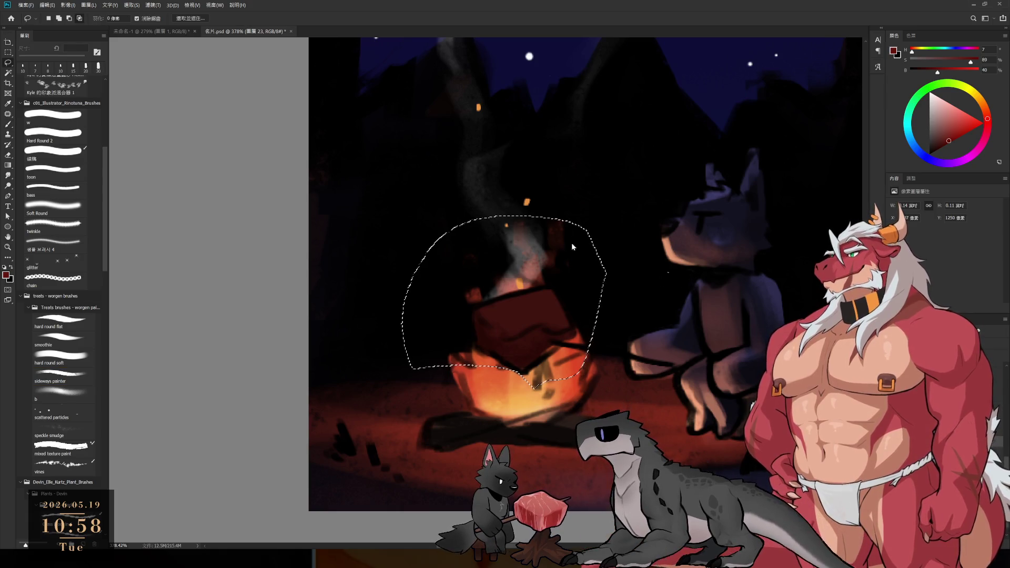
{"action": "key", "text": "ctrl+d"}
{"action": "key", "text": "b"}
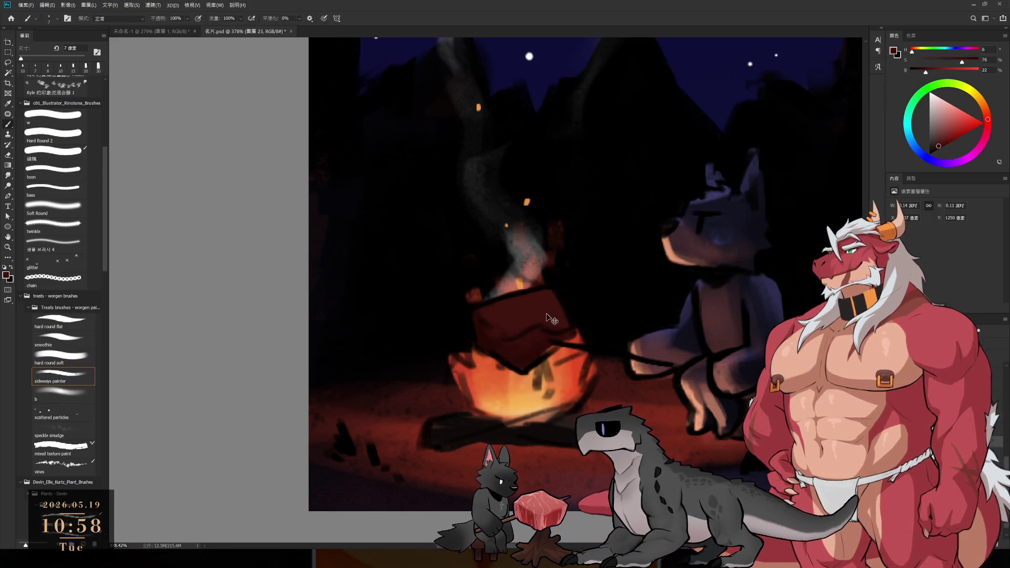
Make the red more saturated and sample darker red and near-black with 15–25 px brush sizes.
{"action": "left_click", "coordinate": [947, 142]}
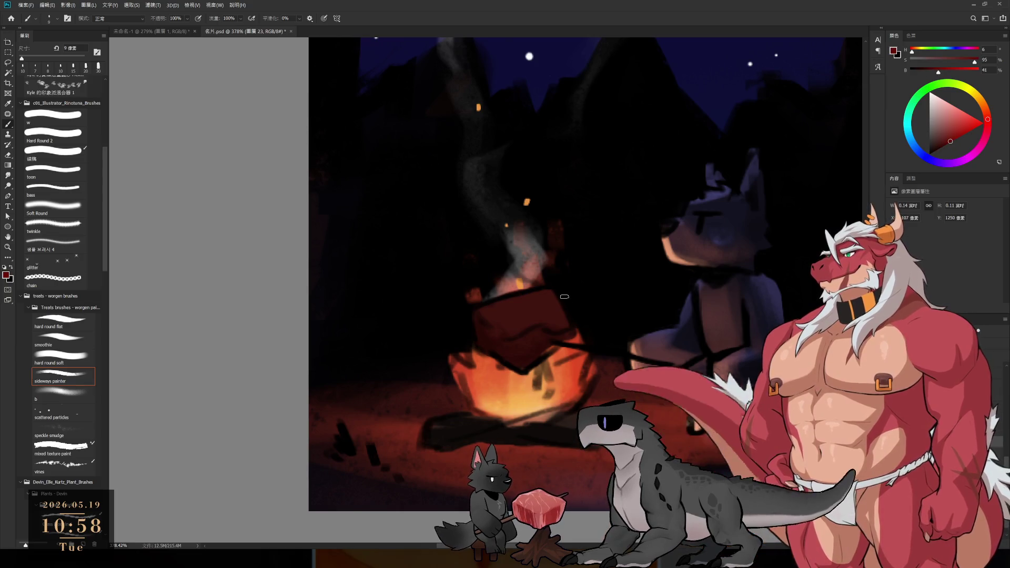
{"action": "key", "text": "bracketright"}
{"action": "key", "text": "bracketright"}
{"action": "key", "text": "bracketright"}
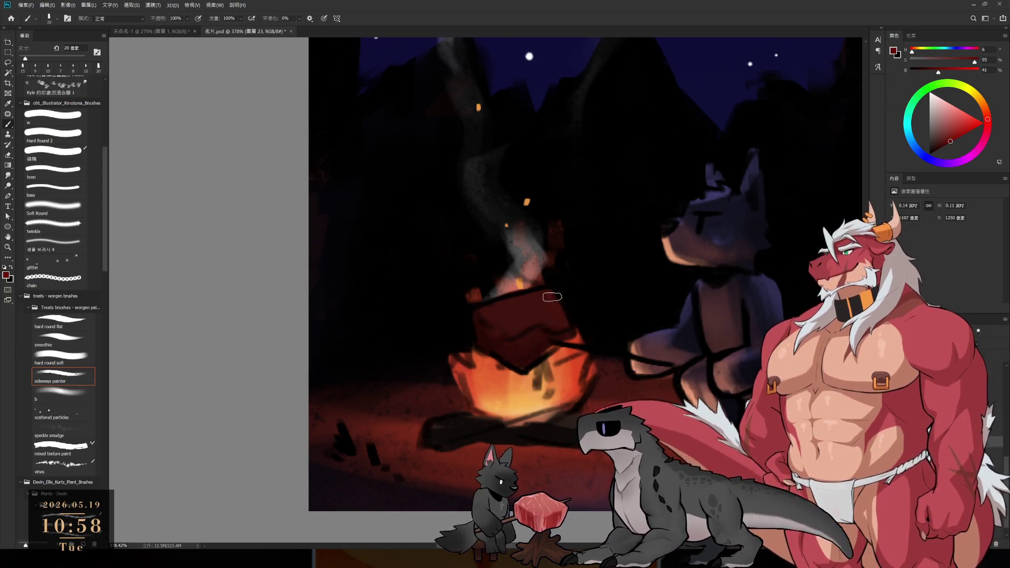
{"action": "key", "text": "bracketright"}
{"action": "left_click", "coordinate": [533, 303], "text": "alt"}
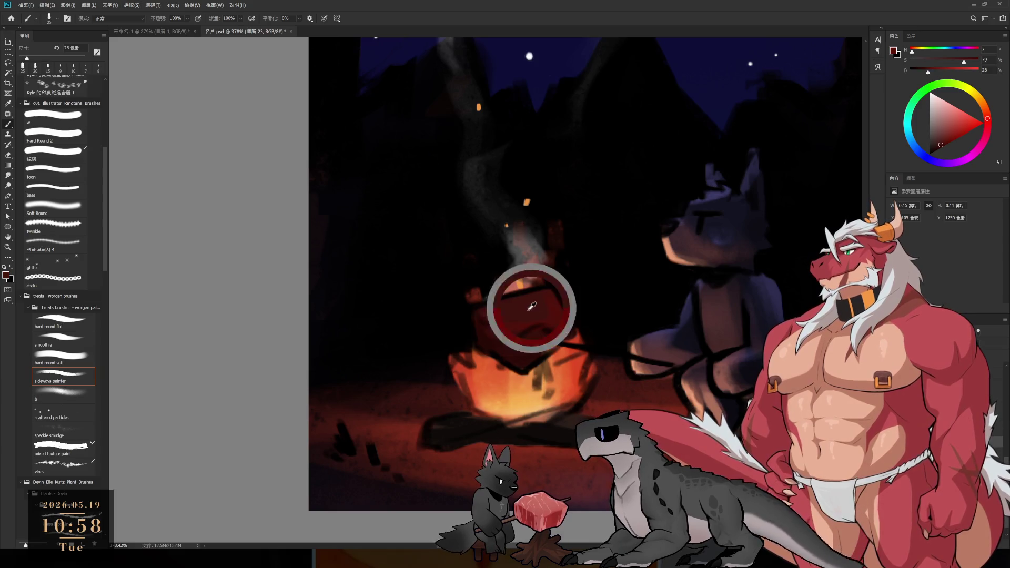
{"action": "key", "text": "bracketright"}
{"action": "left_click", "coordinate": [571, 305], "text": "alt"}
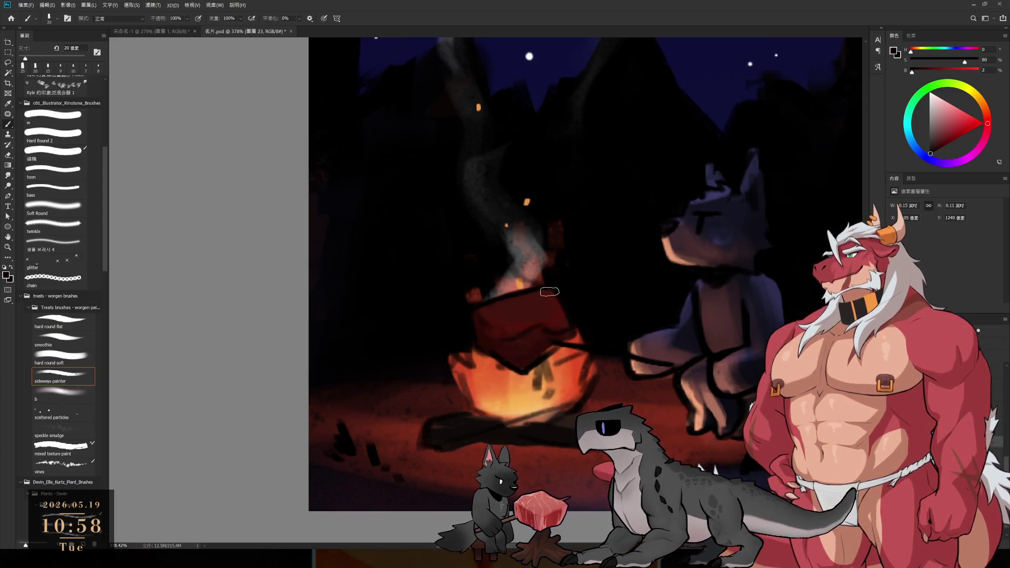
{"action": "key", "text": "bracketleft"}
{"action": "key", "text": "bracketleft"}
{"action": "key", "text": "bracketleft"}
{"action": "key", "text": "bracketright"}
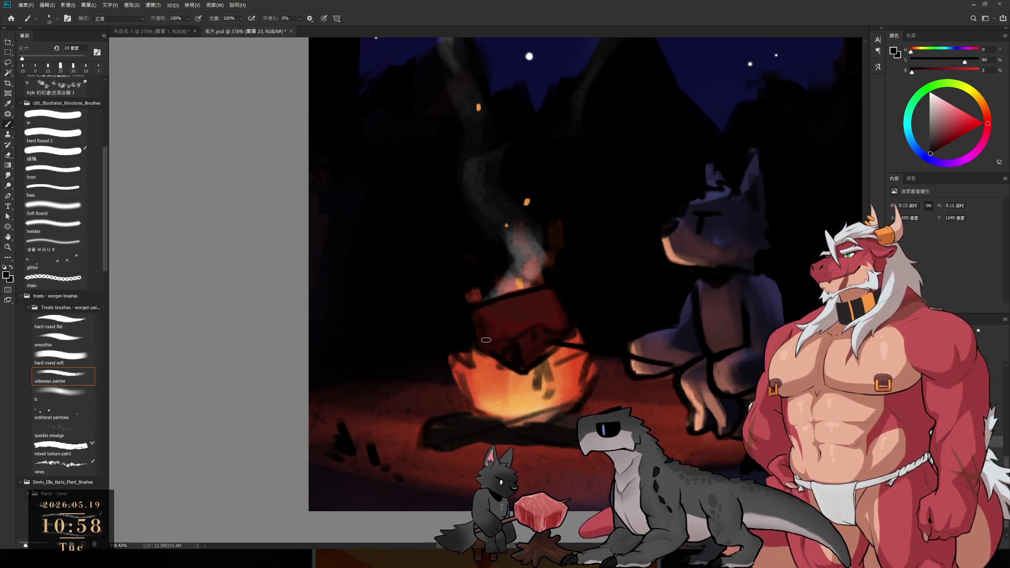
{"action": "key", "text": "bracketright"}
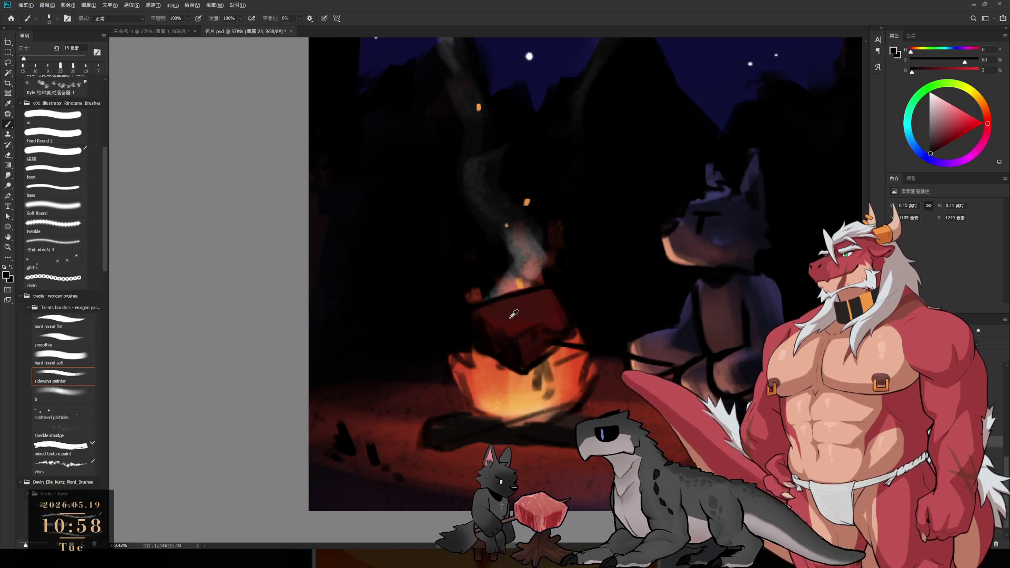
Sample dark reds and near-black around the block at 10–20 px, then zoom out to the full sheet.
{"action": "left_click", "coordinate": [498, 332], "text": "alt"}
{"action": "key", "text": "bracketright"}
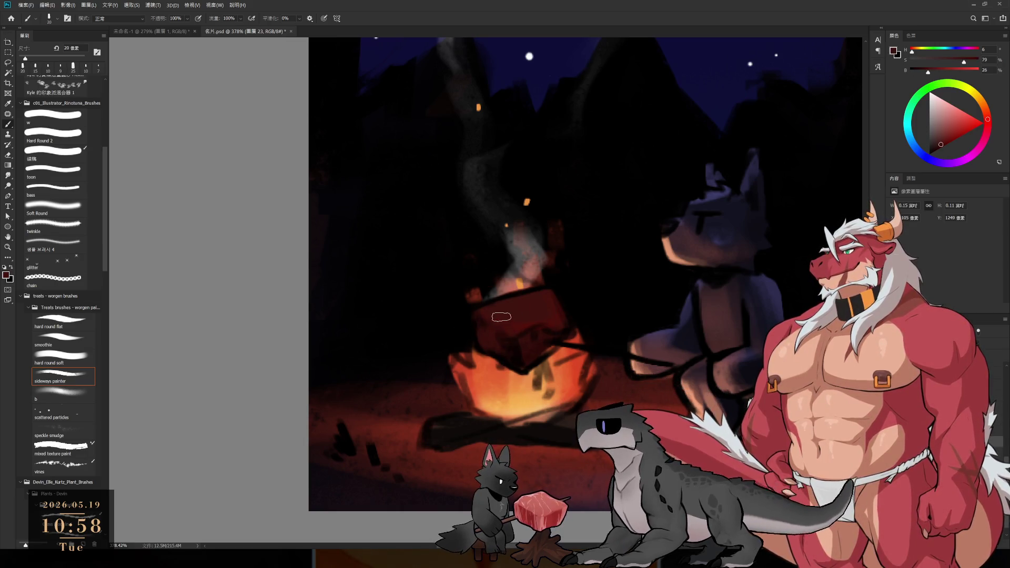
{"action": "left_click", "coordinate": [536, 346], "text": "alt"}
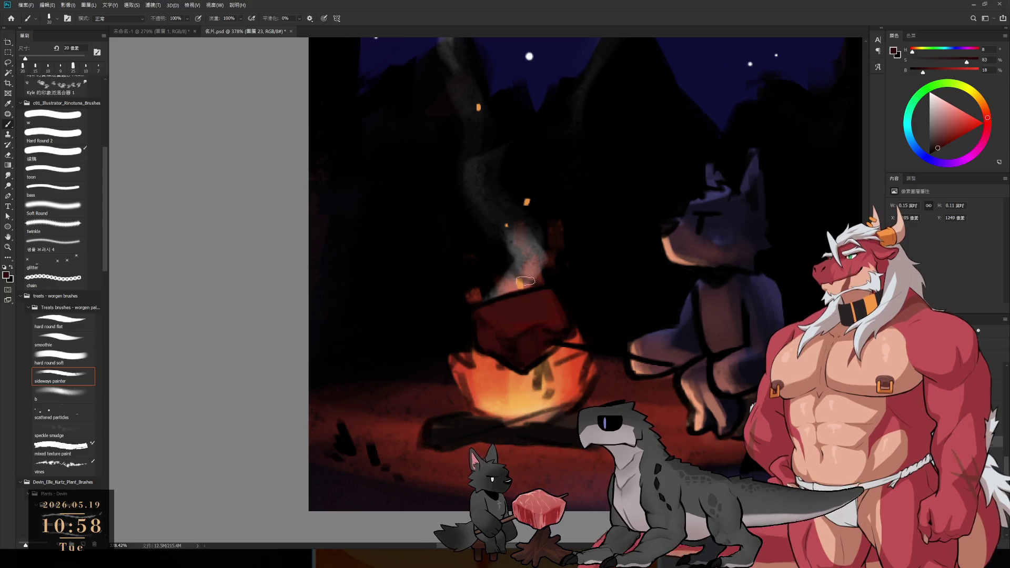
{"action": "left_click", "coordinate": [479, 314], "text": "alt"}
{"action": "key", "text": "bracketleft"}
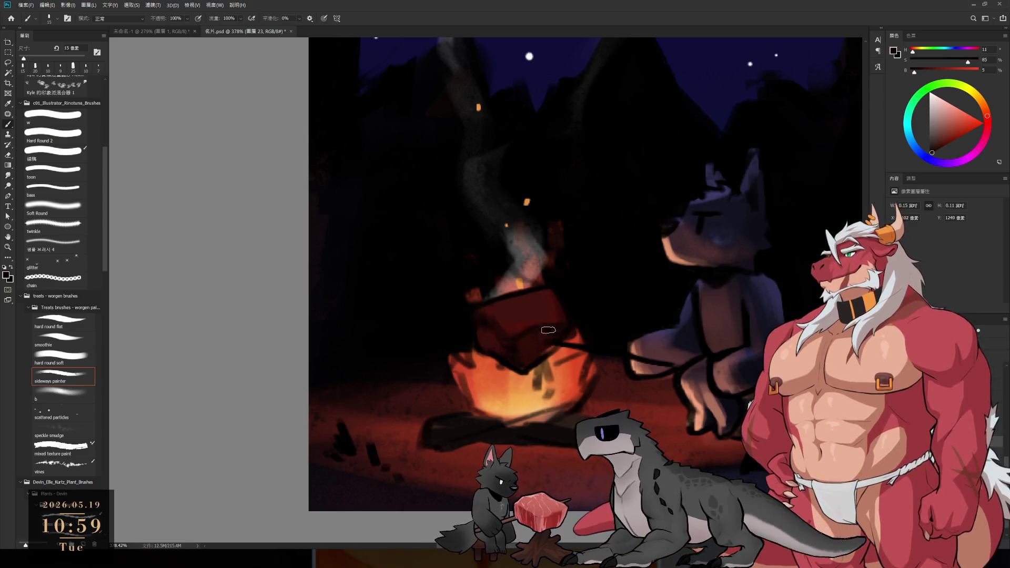
{"action": "key", "text": "bracketleft"}
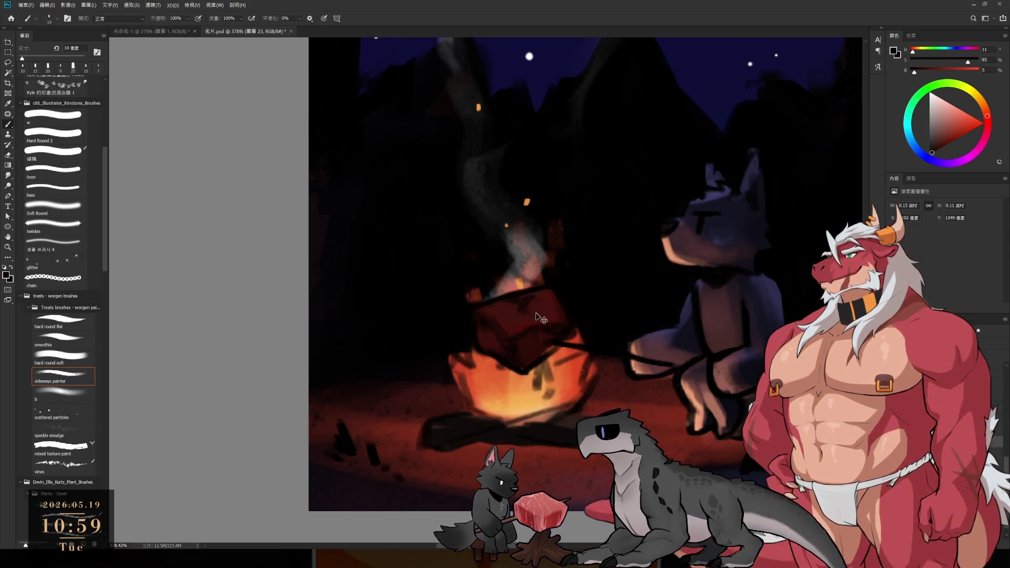
{"action": "left_click", "coordinate": [514, 314], "text": "alt"}
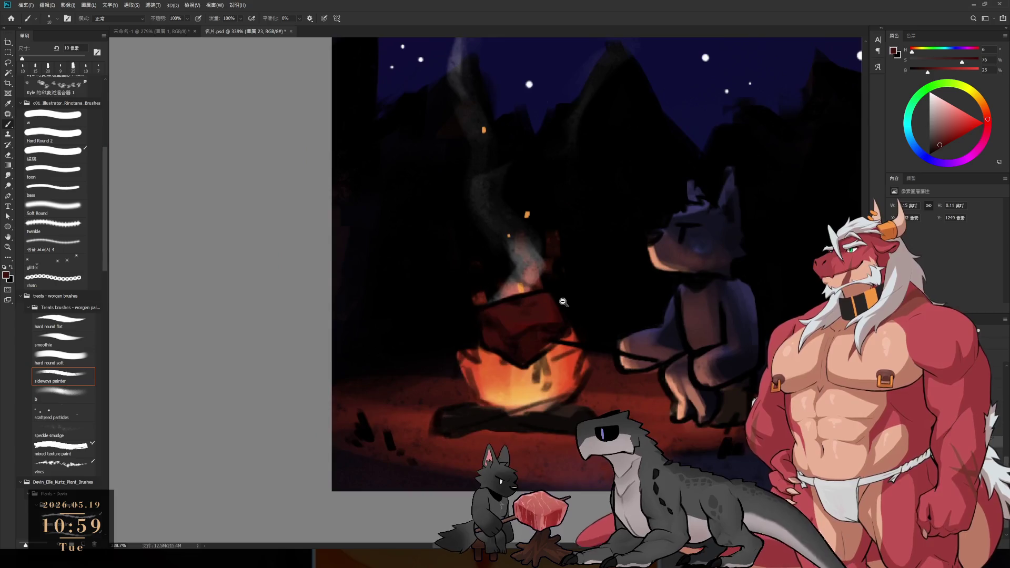
{"action": "scroll", "coordinate": [544, 324], "scroll_direction": "down", "scroll_amount": 5}
{"action": "left_click_drag", "start_coordinate": [568, 306], "coordinate": [541, 381]}
{"action": "scroll", "coordinate": [541, 381], "scroll_direction": "down", "scroll_amount": 1}
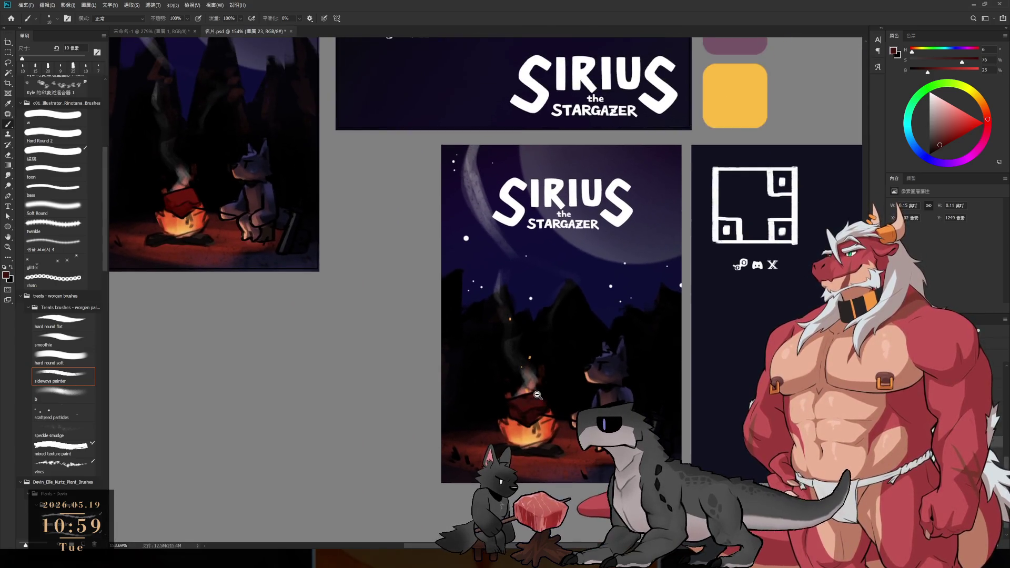
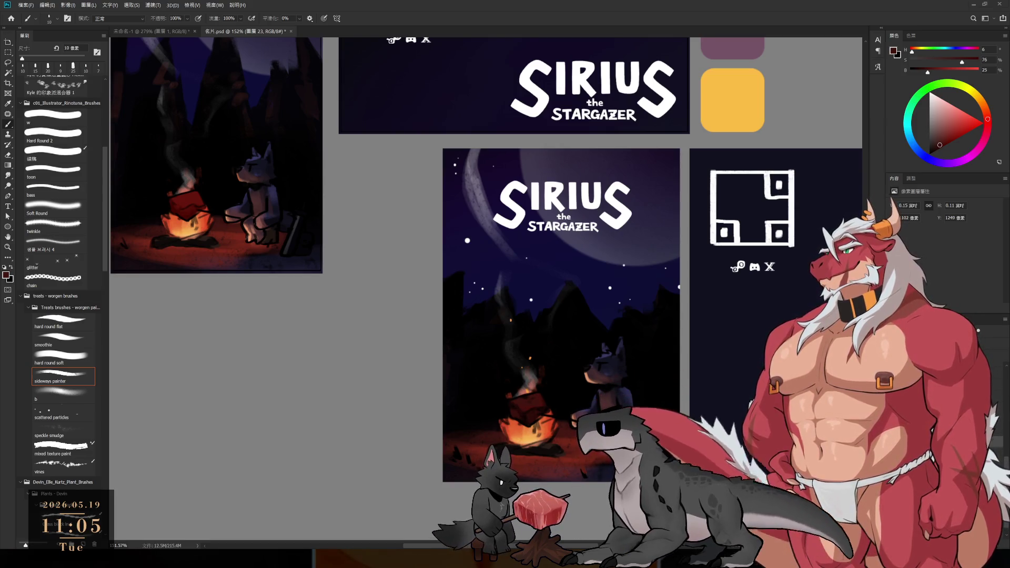
Undo a stray reddish stroke, zoom in, and lasso loosely around the seated wolf.
{"action": "left_click_drag", "start_coordinate": [612, 342], "coordinate": [624, 301]}
{"action": "key", "text": "ctrl+z"}
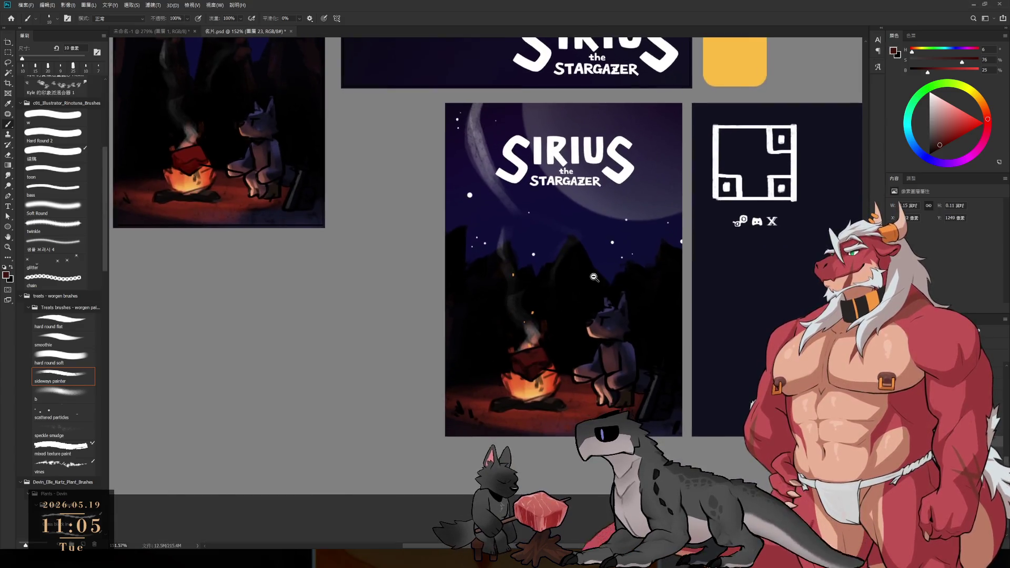
{"action": "scroll", "coordinate": [611, 284], "scroll_direction": "up", "scroll_amount": 3}
{"action": "scroll", "coordinate": [605, 282], "scroll_direction": "up", "scroll_amount": 3}
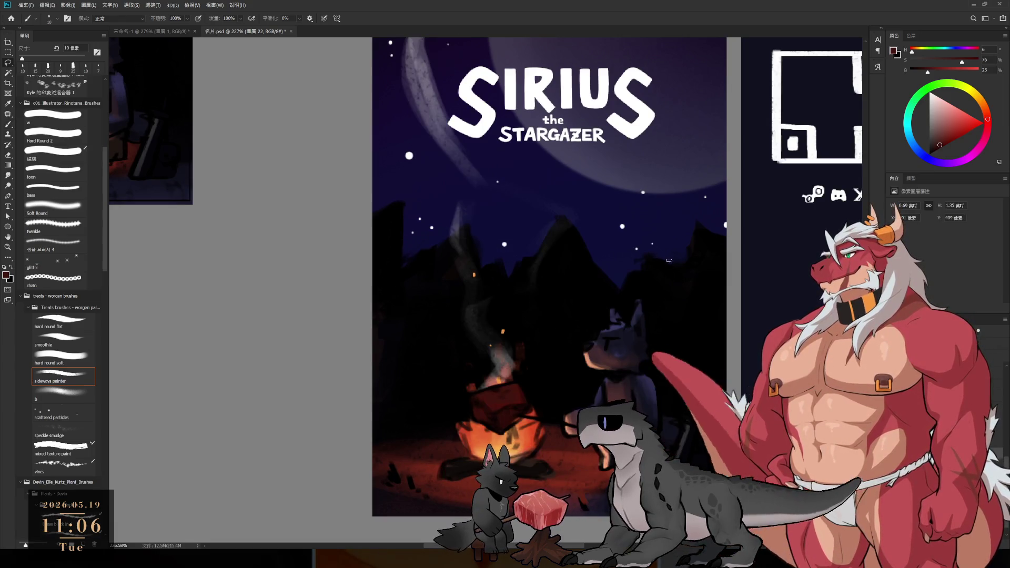
{"action": "key", "text": "l"}
{"action": "mouse_move", "coordinate": [633, 259]}
{"action": "left_mouse_down"}
{"action": "mouse_move", "coordinate": [561, 427]}
{"action": "mouse_move", "coordinate": [739, 325]}
{"action": "mouse_move", "coordinate": [731, 469]}
{"action": "left_mouse_up"}
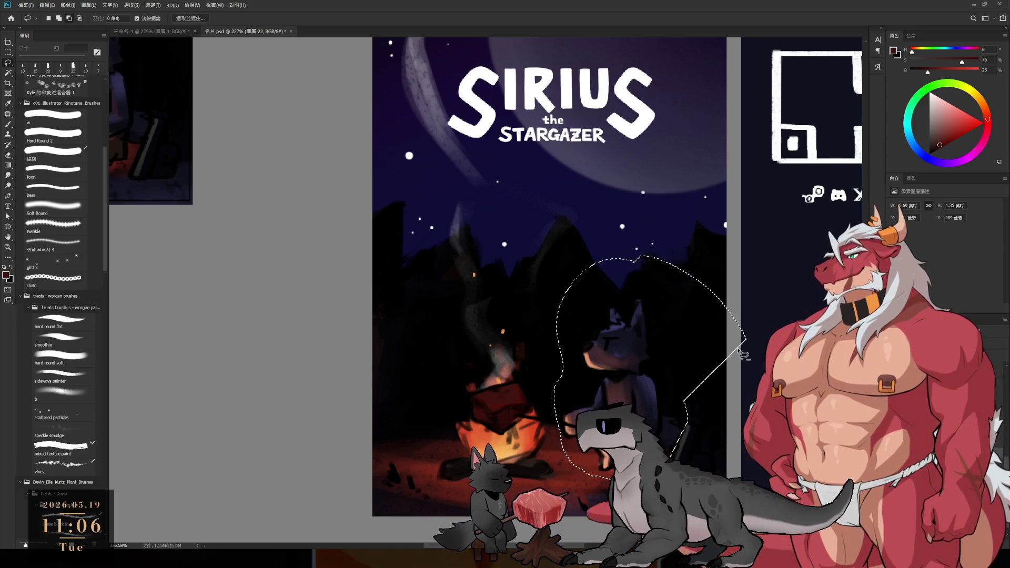
Trim the selection's right side, paint a sampled fire-orange glow on the wolf's front, then deselect.
{"action": "mouse_move", "coordinate": [684, 404]}
{"action": "left_mouse_down"}
{"action": "mouse_move", "coordinate": [734, 445]}
{"action": "mouse_move", "coordinate": [700, 384]}
{"action": "left_mouse_up"}
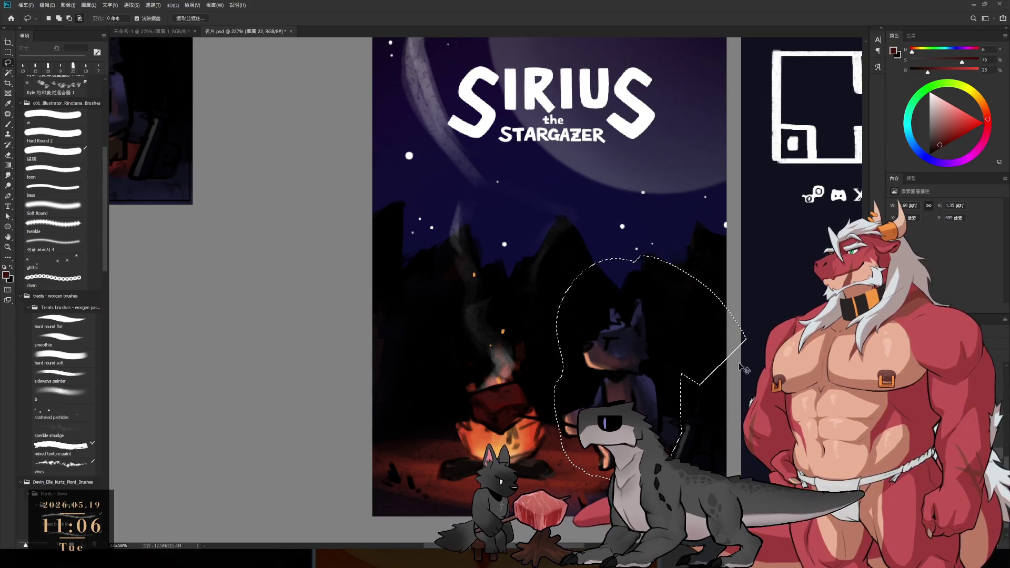
{"action": "key", "text": "i"}
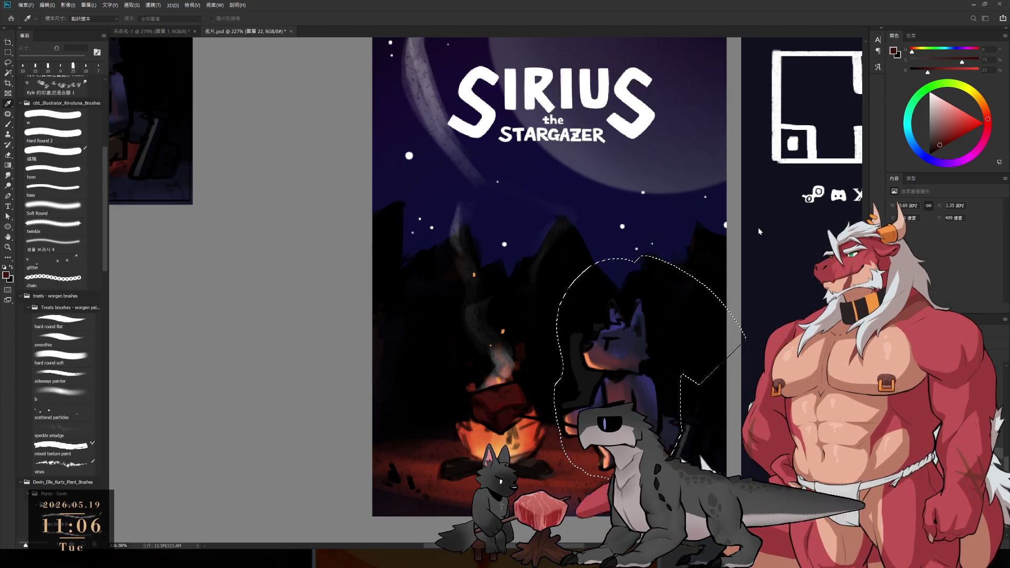
{"action": "key", "text": "l"}
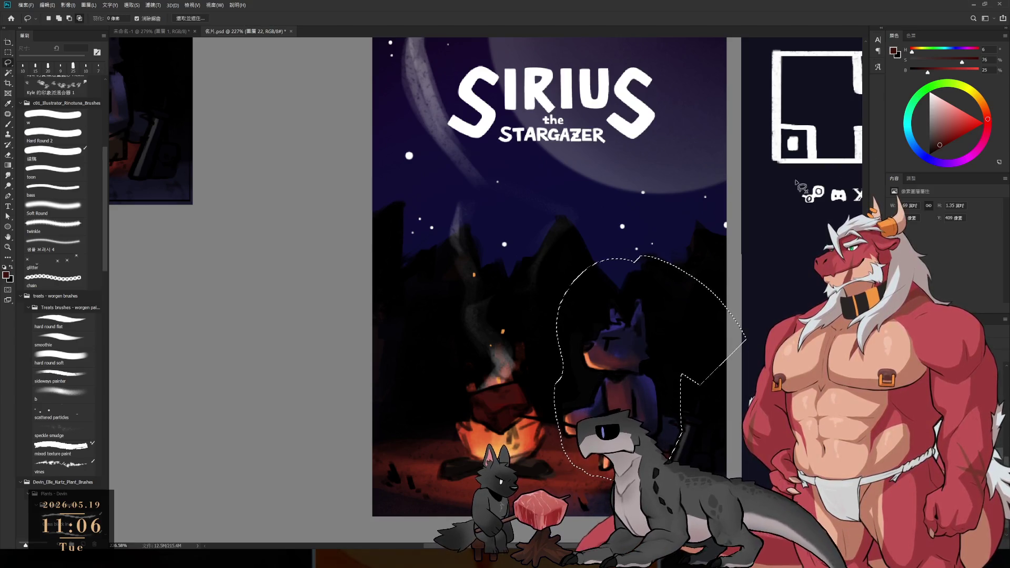
{"action": "key", "text": "ctrl+d"}
Zoom in on the wolf and set up the Eraser at 20 px.
{"action": "scroll", "coordinate": [625, 202], "scroll_direction": "up", "scroll_amount": 3}
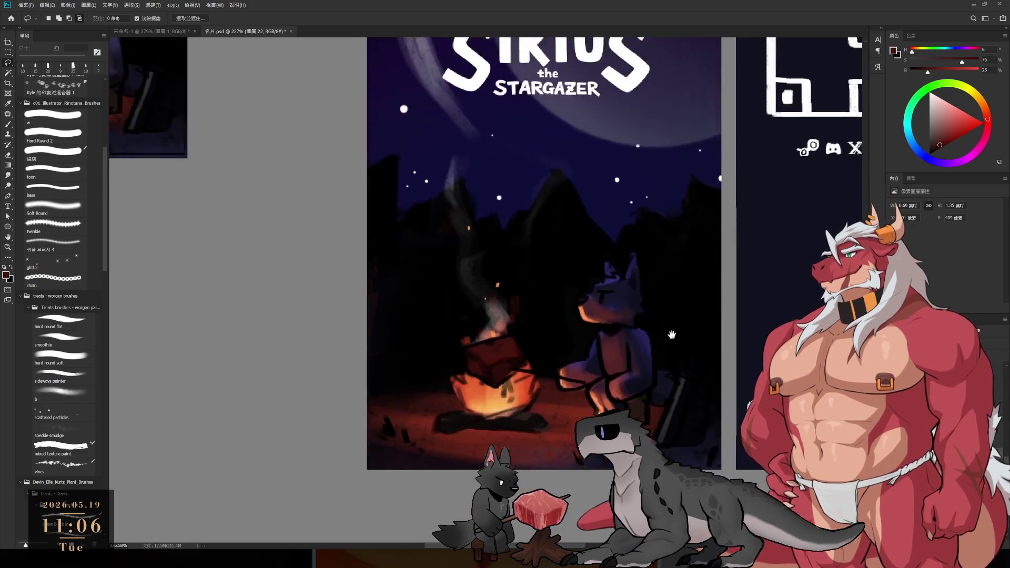
{"action": "scroll", "coordinate": [590, 282], "scroll_direction": "up", "scroll_amount": 2}
{"action": "key", "text": "e"}
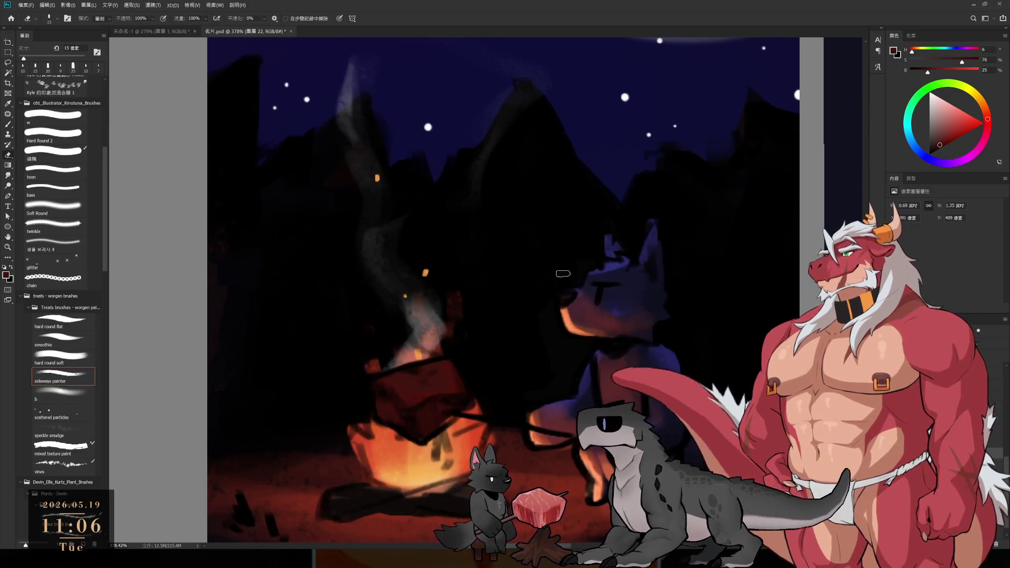
{"action": "key", "text": "bracketright"}
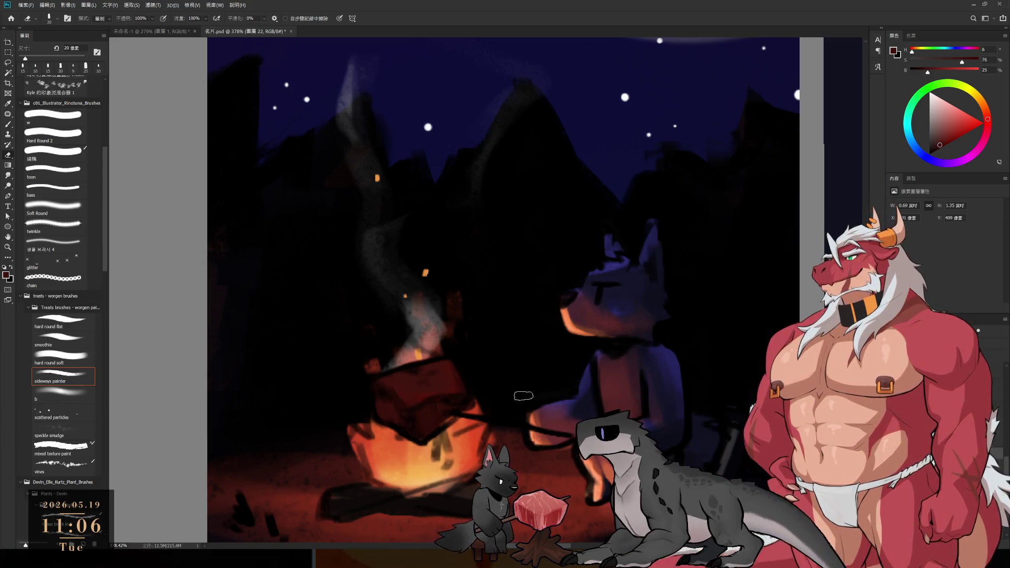
{"action": "scroll", "coordinate": [560, 391], "scroll_direction": "down", "scroll_amount": 5}
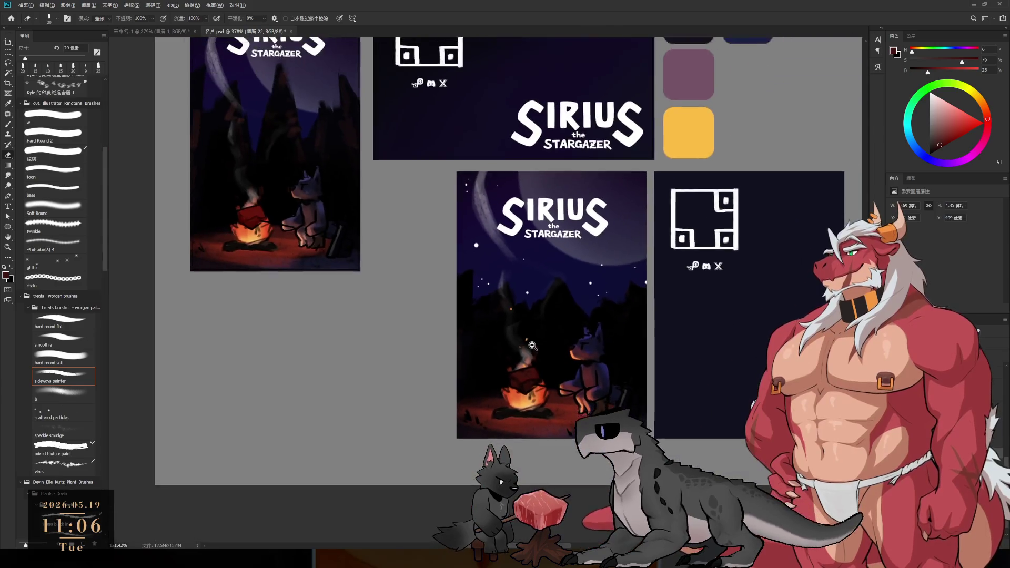
{"action": "scroll", "coordinate": [614, 305], "scroll_direction": "up", "scroll_amount": 4}
Paint dark blue over the wolf's muzzle and face with a 45 px brush.
{"action": "key", "text": "b"}
{"action": "left_click", "coordinate": [613, 306], "text": "alt"}
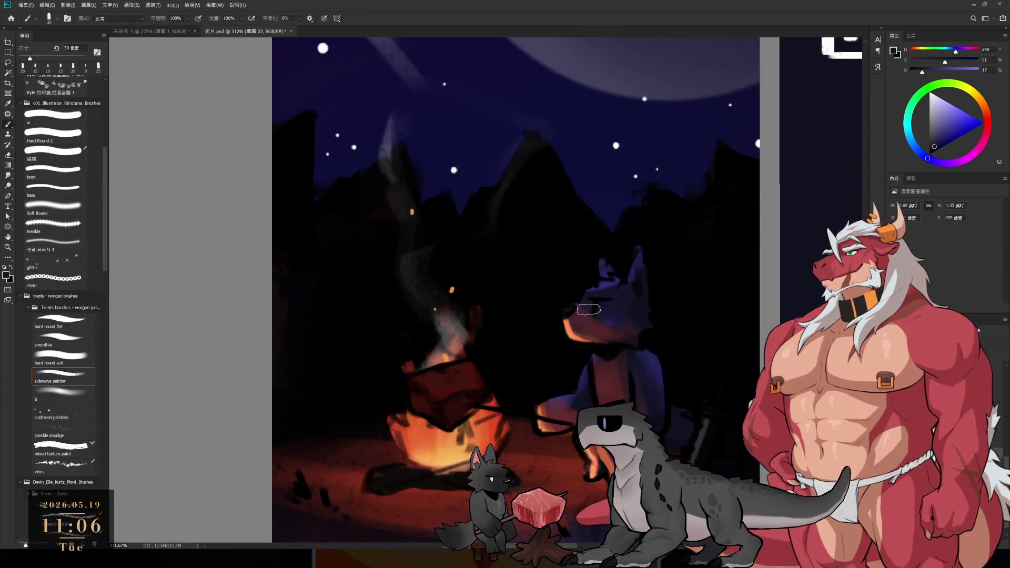
{"action": "key", "text": "bracketright"}
{"action": "key", "text": "bracketright"}
{"action": "key", "text": "bracketright"}
{"action": "left_click_drag", "start_coordinate": [587, 310], "coordinate": [640, 319]}
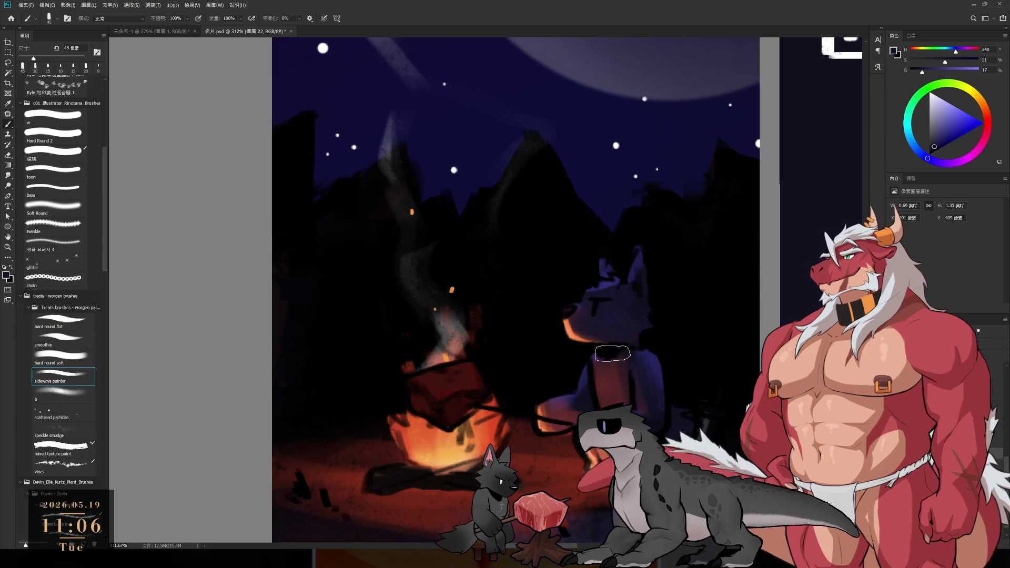
{"action": "scroll", "coordinate": [654, 383], "scroll_direction": "down", "scroll_amount": 5}
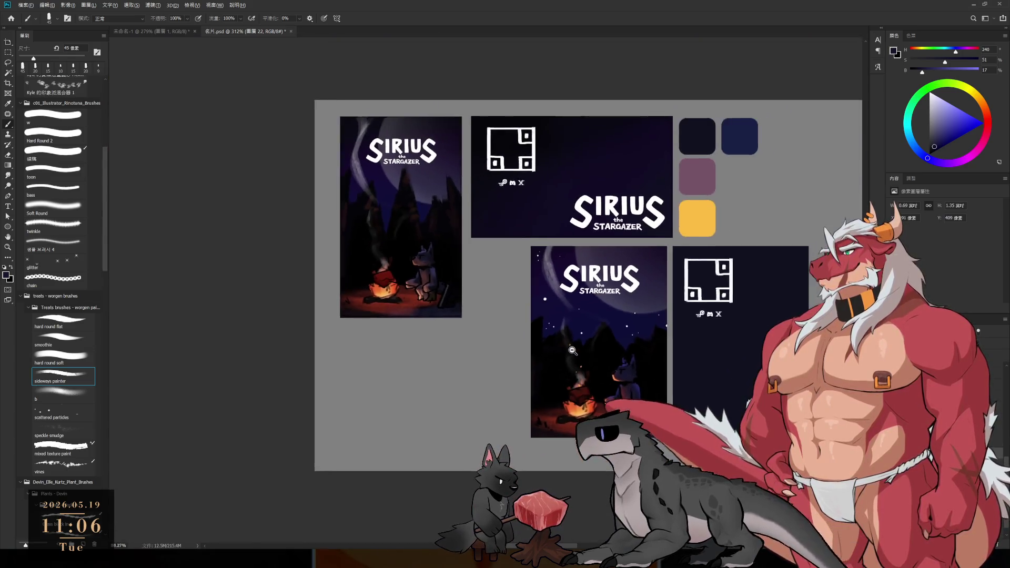
{"action": "scroll", "coordinate": [654, 384], "scroll_direction": "up", "scroll_amount": 5}
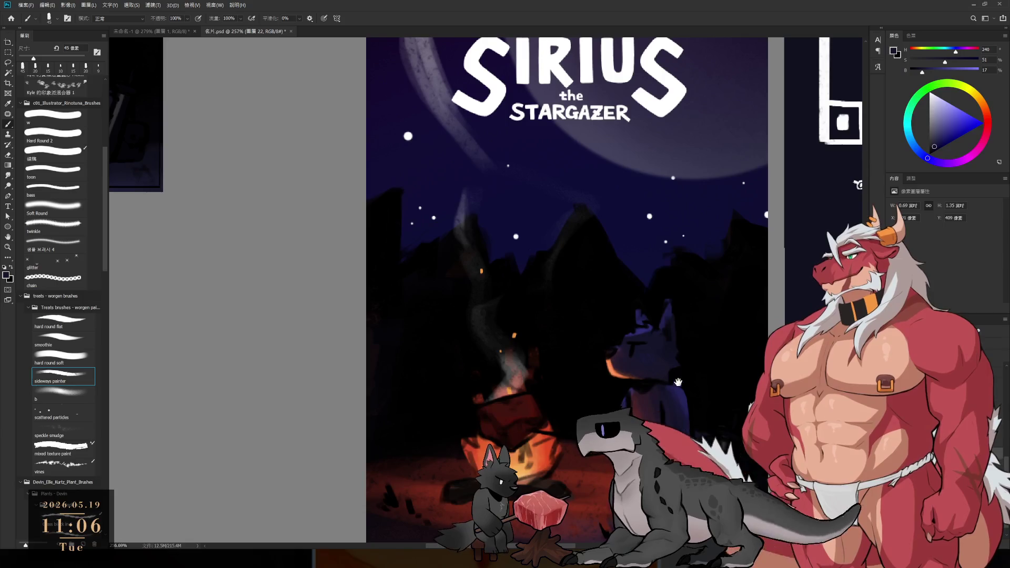
{"action": "scroll", "coordinate": [695, 326], "scroll_direction": "down", "scroll_amount": 2}
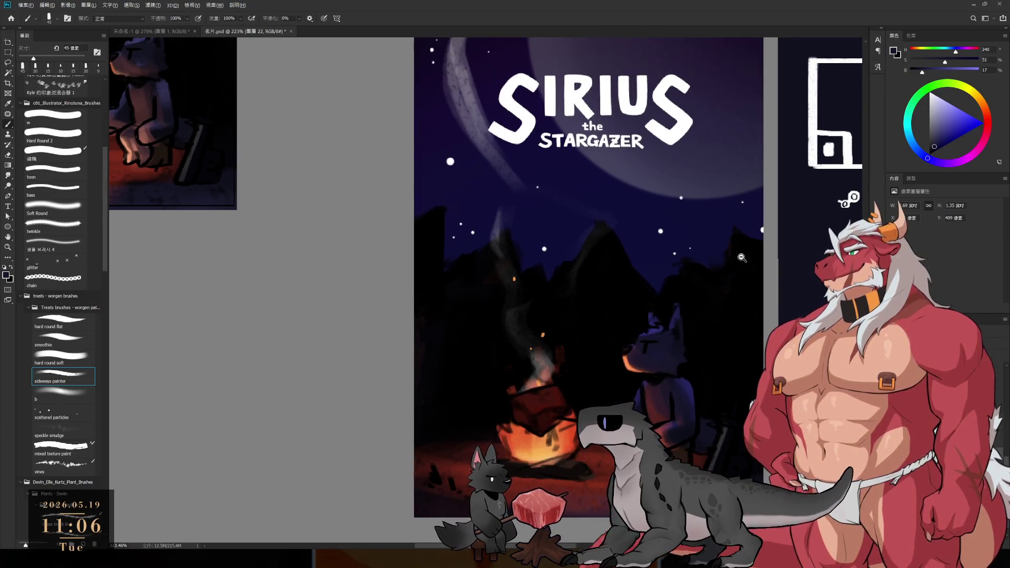
{"action": "scroll", "coordinate": [689, 313], "scroll_direction": "down", "scroll_amount": 3}
{"action": "scroll", "coordinate": [676, 317], "scroll_direction": "up", "scroll_amount": 1}
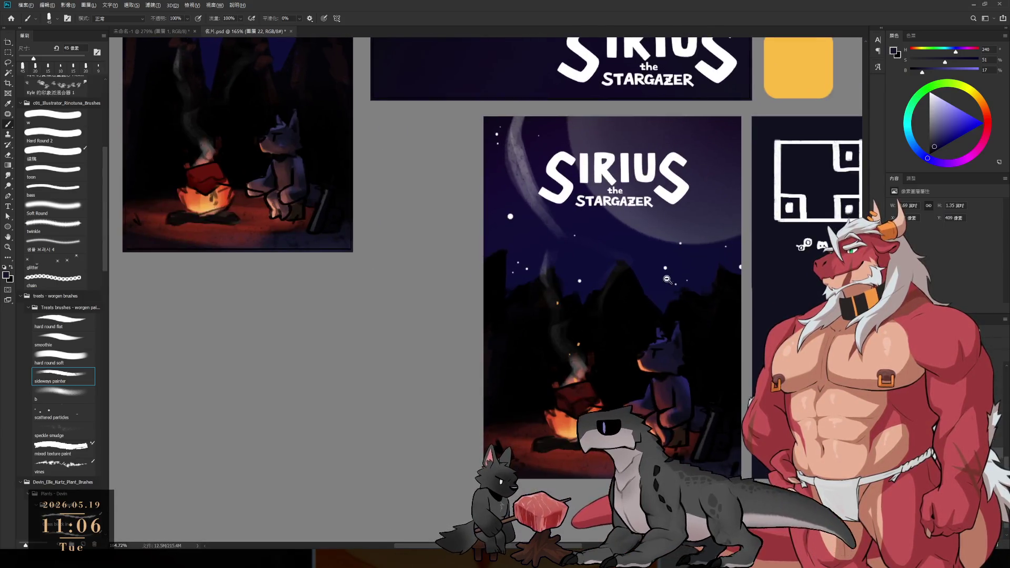
{"action": "scroll", "coordinate": [672, 319], "scroll_direction": "up", "scroll_amount": 2}
{"action": "scroll", "coordinate": [672, 294], "scroll_direction": "down", "scroll_amount": 1}
{"action": "scroll", "coordinate": [673, 295], "scroll_direction": "down", "scroll_amount": 1}
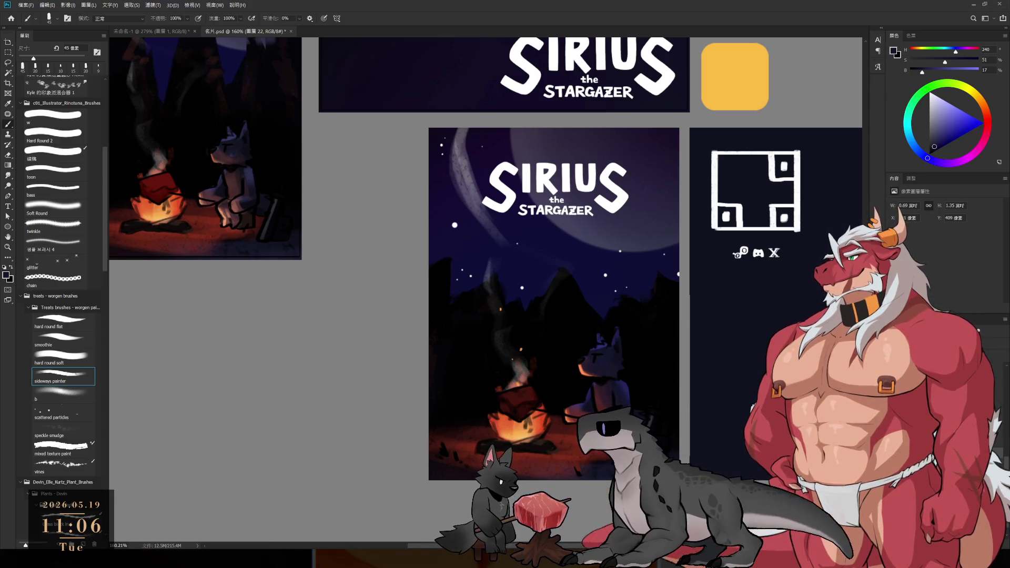
Sample white from a star and select layer 24, which holds the wolf's eye.
{"action": "scroll", "coordinate": [598, 192], "scroll_direction": "down", "scroll_amount": 4}
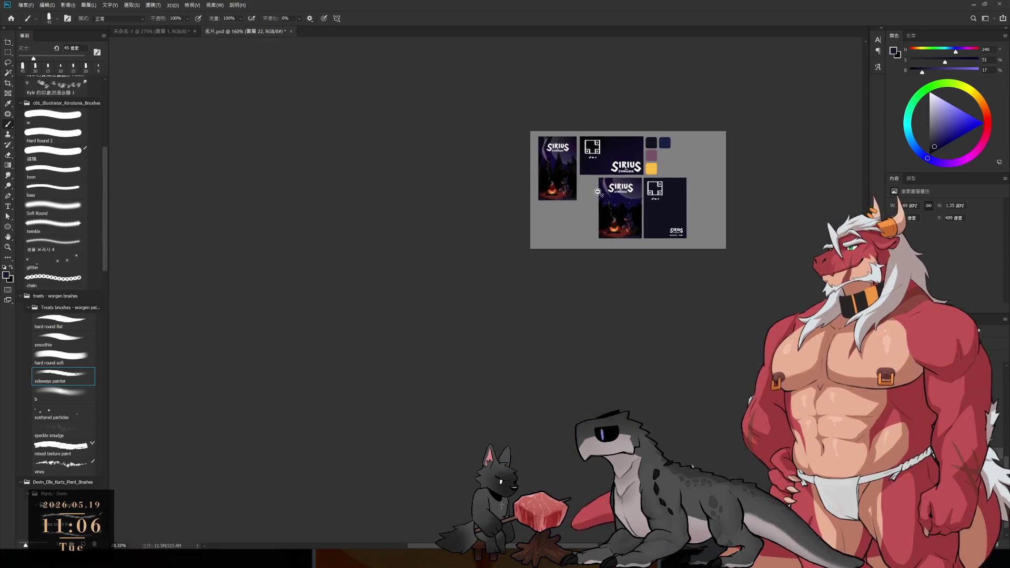
{"action": "scroll", "coordinate": [598, 192], "scroll_direction": "up", "scroll_amount": 1}
{"action": "scroll", "coordinate": [610, 205], "scroll_direction": "up", "scroll_amount": 2}
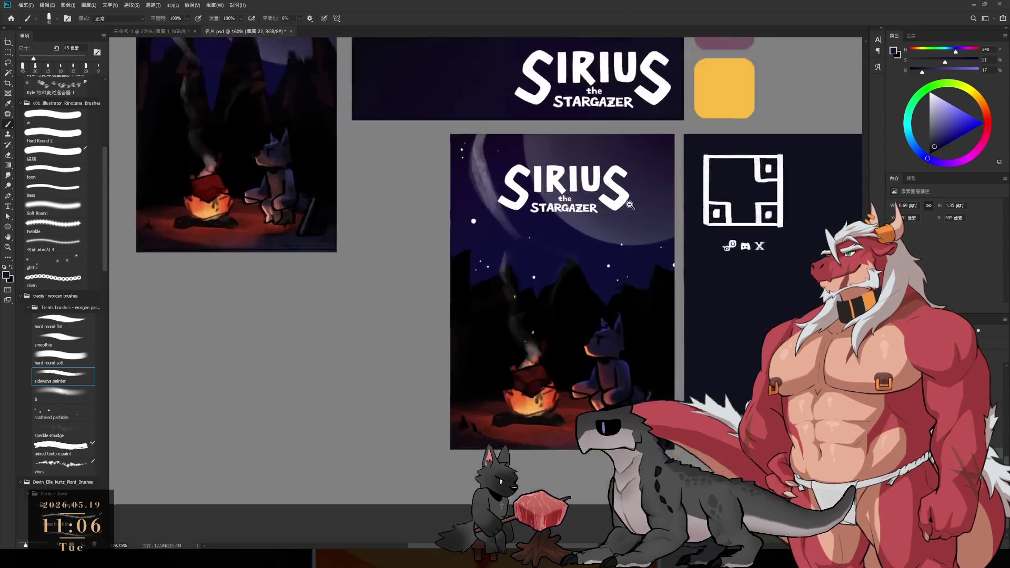
{"action": "scroll", "coordinate": [626, 221], "scroll_direction": "up", "scroll_amount": 2}
{"action": "scroll", "coordinate": [639, 237], "scroll_direction": "up", "scroll_amount": 1}
{"action": "scroll", "coordinate": [640, 237], "scroll_direction": "up", "scroll_amount": 2}
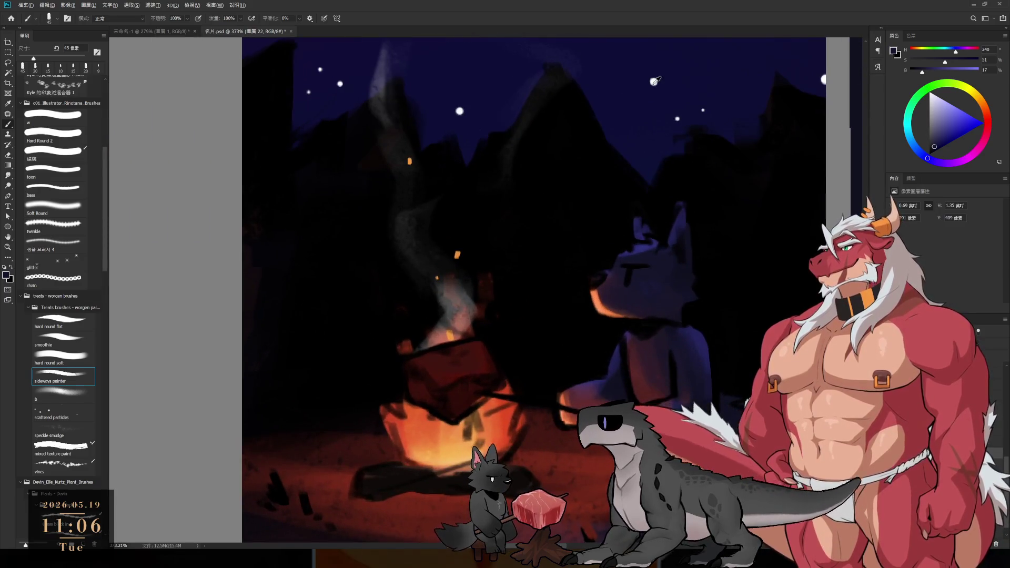
{"action": "left_click", "coordinate": [654, 82], "text": "alt"}
{"action": "left_click", "coordinate": [636, 275]}
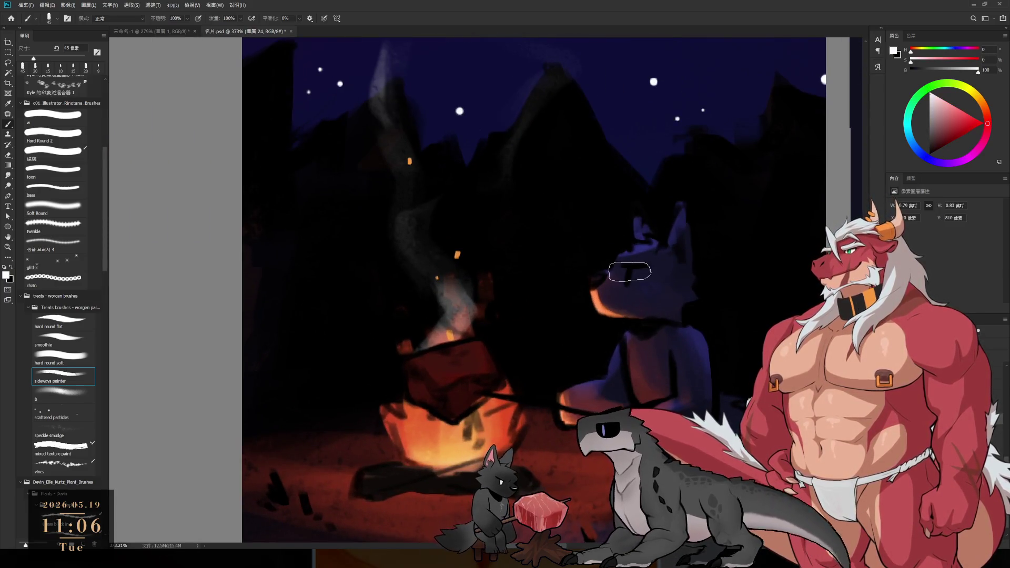
Dab two white highlights on the wolf's eye with a 3 px brush.
{"action": "scroll", "coordinate": [631, 268], "scroll_direction": "up", "scroll_amount": 3}
{"action": "key", "text": "bracketleft"}
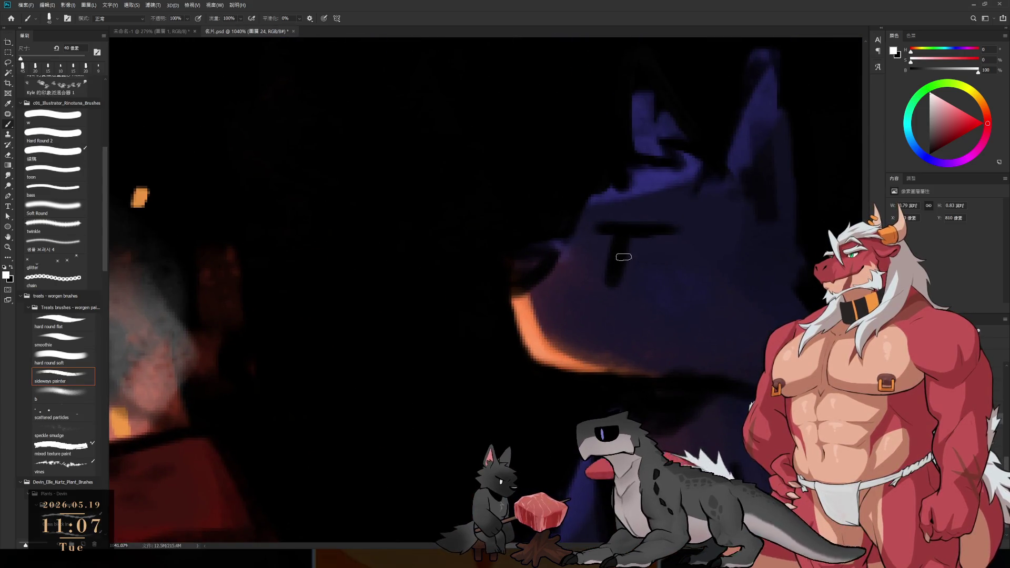
{"action": "left_click", "coordinate": [624, 257]}
{"action": "key", "text": "bracketleft"}
{"action": "left_click", "coordinate": [615, 280]}
{"action": "scroll", "coordinate": [558, 269], "scroll_direction": "down", "scroll_amount": 5}
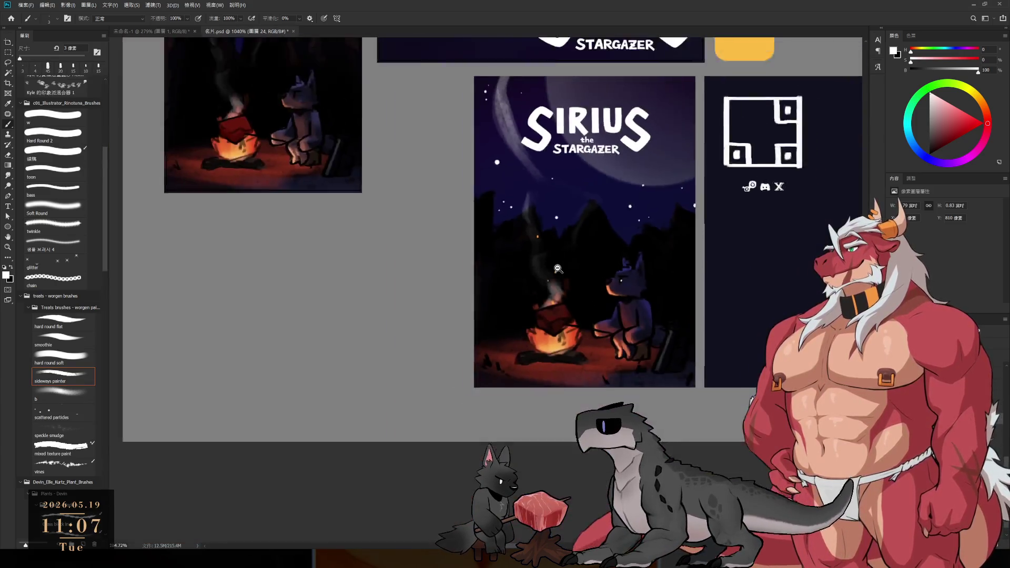
{"action": "scroll", "coordinate": [557, 269], "scroll_direction": "down", "scroll_amount": 2}
{"action": "scroll", "coordinate": [553, 268], "scroll_direction": "up", "scroll_amount": 3}
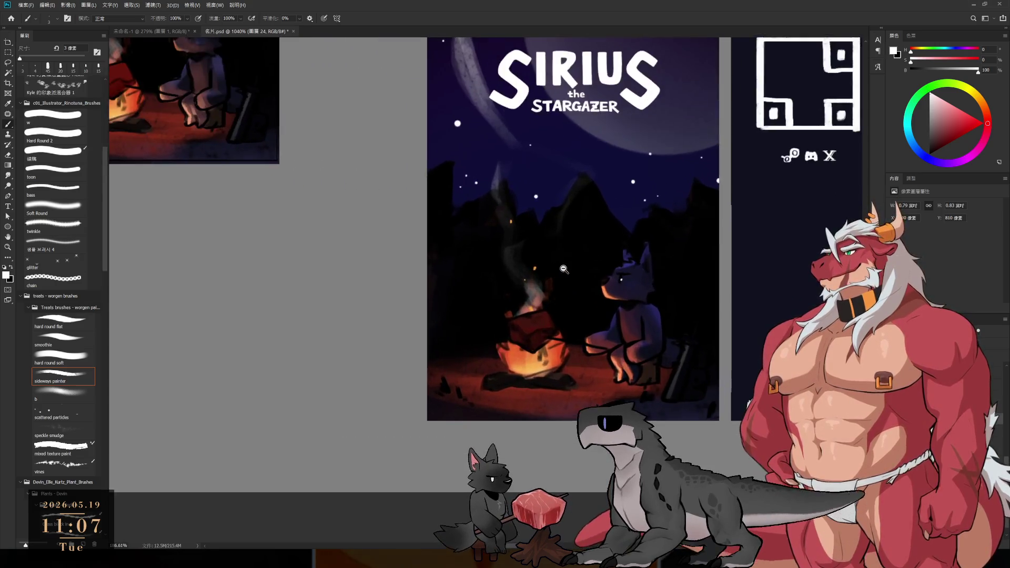
{"action": "scroll", "coordinate": [579, 253], "scroll_direction": "up", "scroll_amount": 1}
{"action": "left_click_drag", "start_coordinate": [605, 182], "coordinate": [584, 293]}
Zoom out to review the orange firelight on the wolf's muzzle and chest.
{"action": "scroll", "coordinate": [682, 292], "scroll_direction": "down", "scroll_amount": 1}
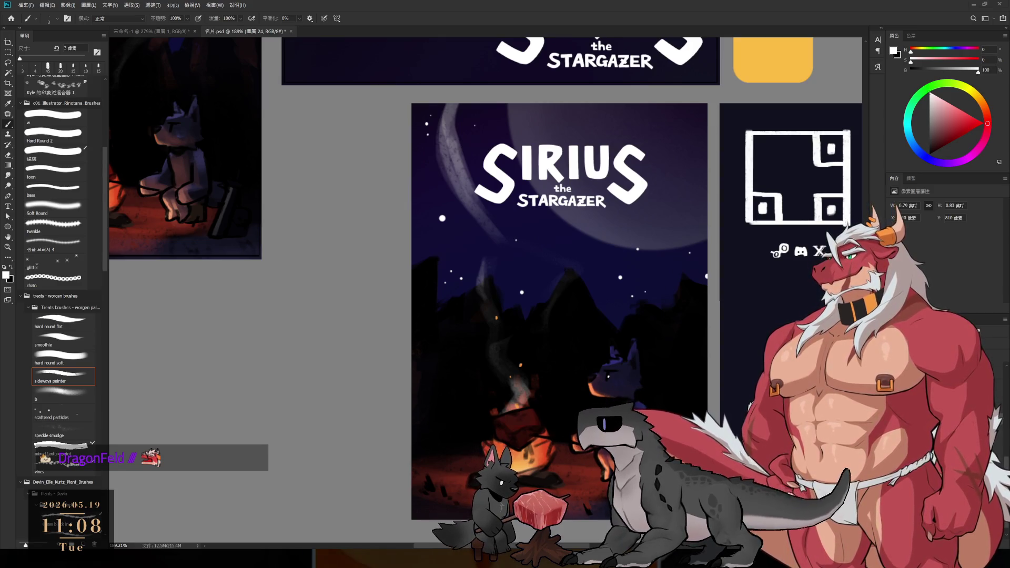
{"action": "scroll", "coordinate": [703, 247], "scroll_direction": "down", "scroll_amount": 2}
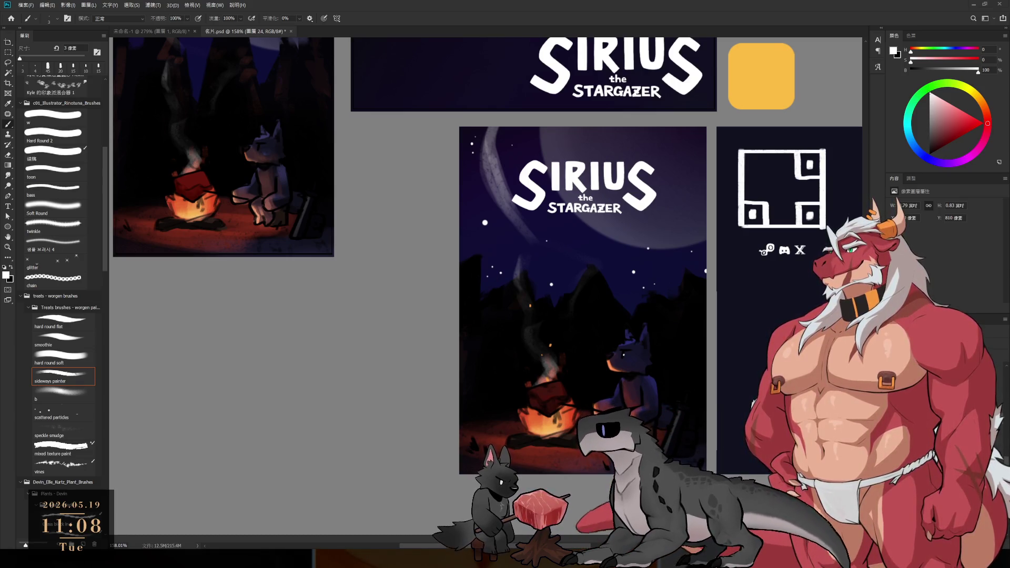
Repaint the seated wolf in a lighter, cooler grey using sampled colours.
{"action": "scroll", "coordinate": [647, 408], "scroll_direction": "up", "scroll_amount": 2}
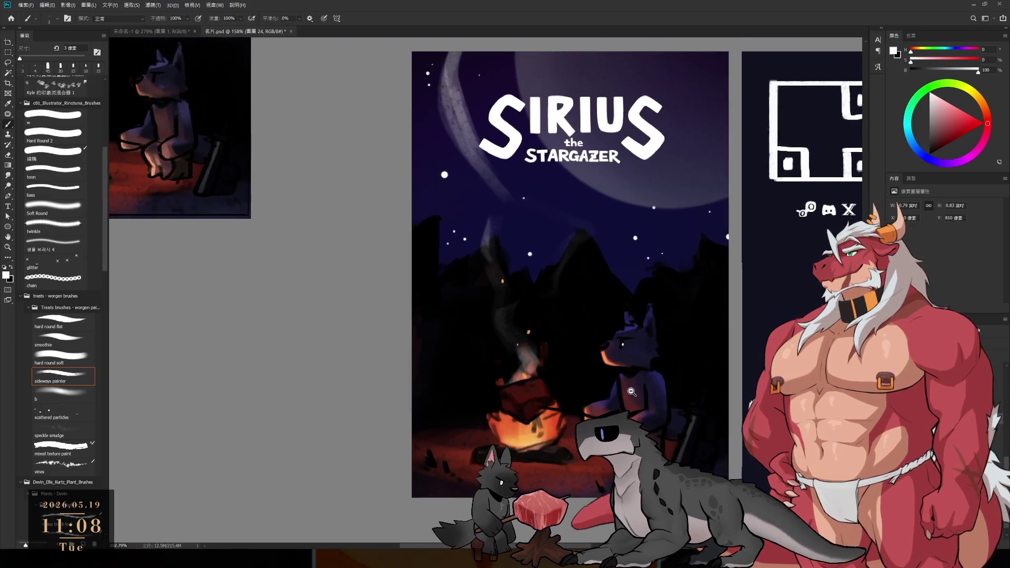
{"action": "left_click_drag", "start_coordinate": [677, 419], "coordinate": [681, 402]}
{"action": "scroll", "coordinate": [681, 402], "scroll_direction": "up", "scroll_amount": 1}
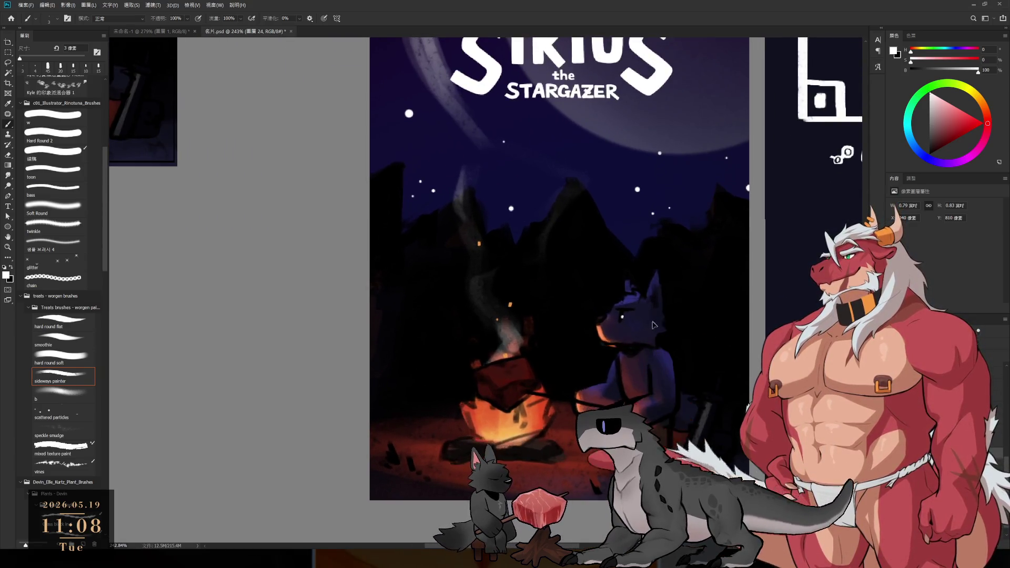
{"action": "key", "text": "i"}
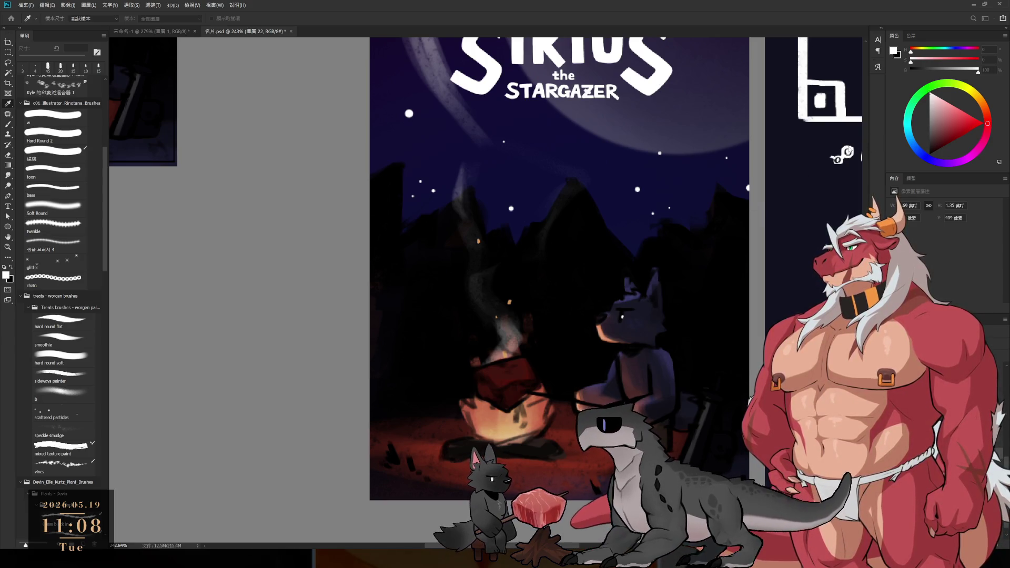
{"action": "key", "text": "b"}
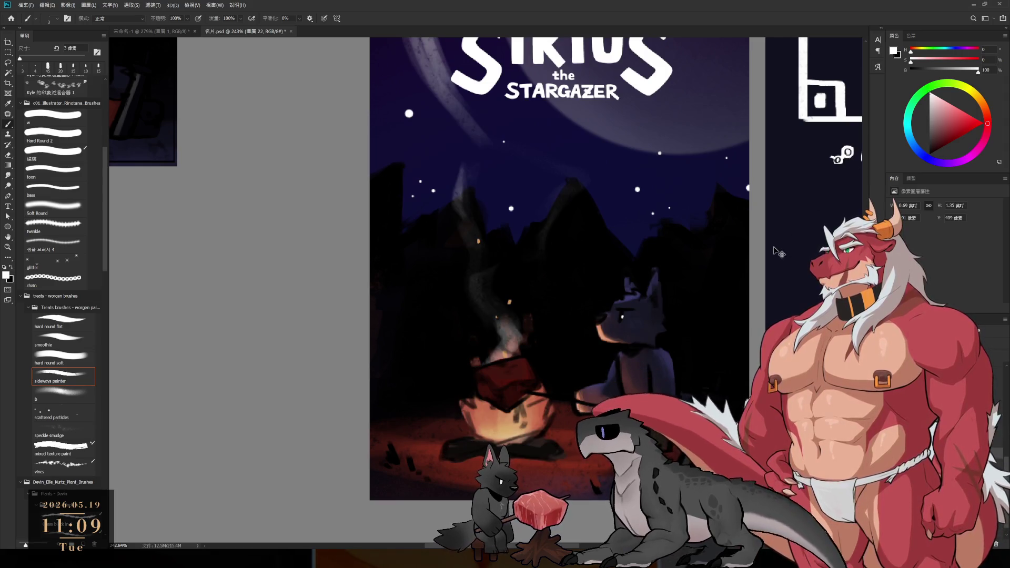
{"action": "key", "text": "i"}
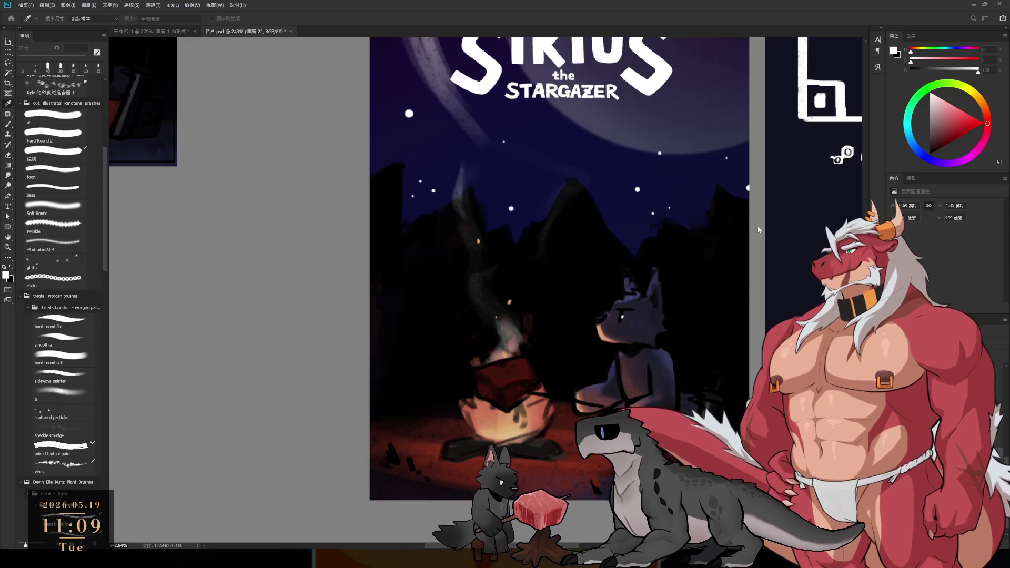
Lasso the area around the wolf, refine its colour, then deselect and zoom out to the whole poster.
{"action": "key", "text": "l"}
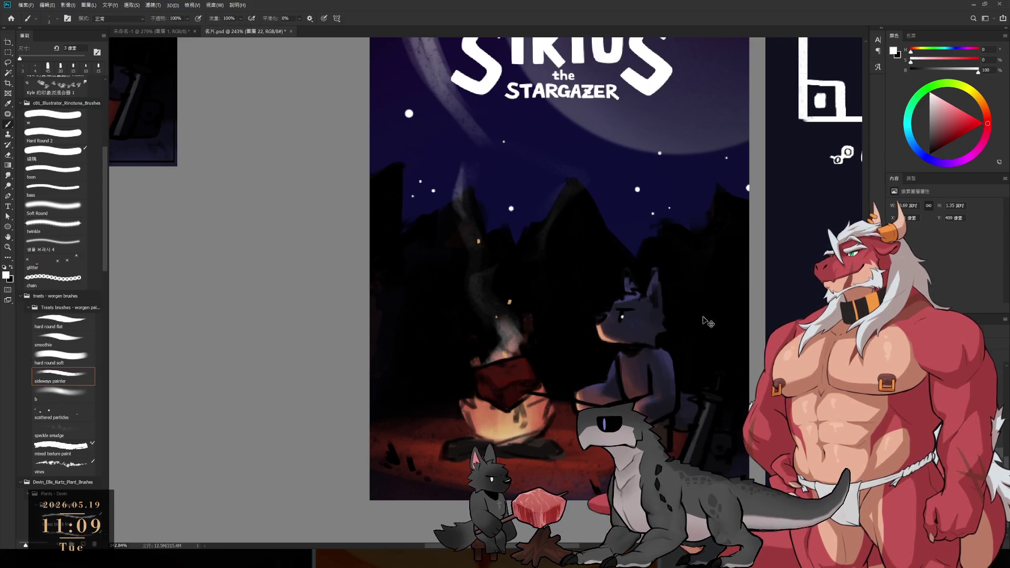
{"action": "mouse_move", "coordinate": [555, 297]}
{"action": "left_mouse_down"}
{"action": "mouse_move", "coordinate": [570, 417]}
{"action": "mouse_move", "coordinate": [550, 252]}
{"action": "left_mouse_up"}
{"action": "key", "text": "i"}
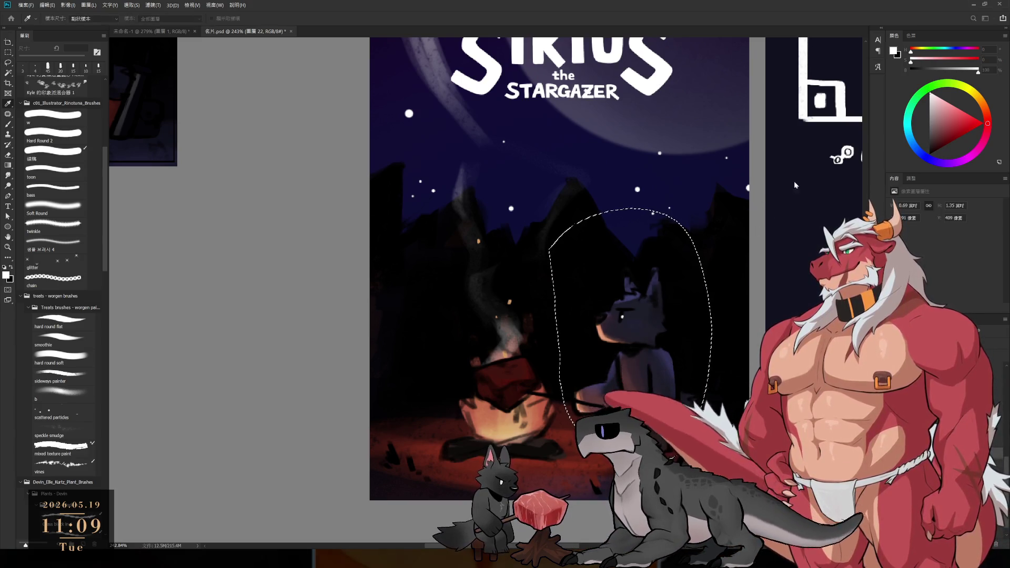
{"action": "key", "text": "l"}
{"action": "scroll", "coordinate": [802, 188], "scroll_direction": "down", "scroll_amount": 2}
{"action": "key", "text": "ctrl+d"}
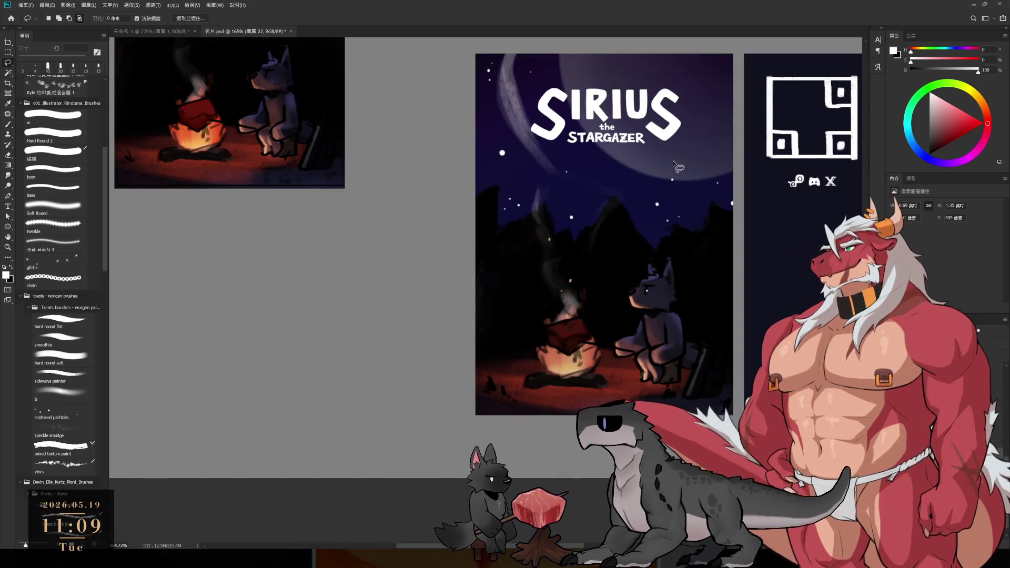
{"action": "scroll", "coordinate": [680, 214], "scroll_direction": "up", "scroll_amount": 2}
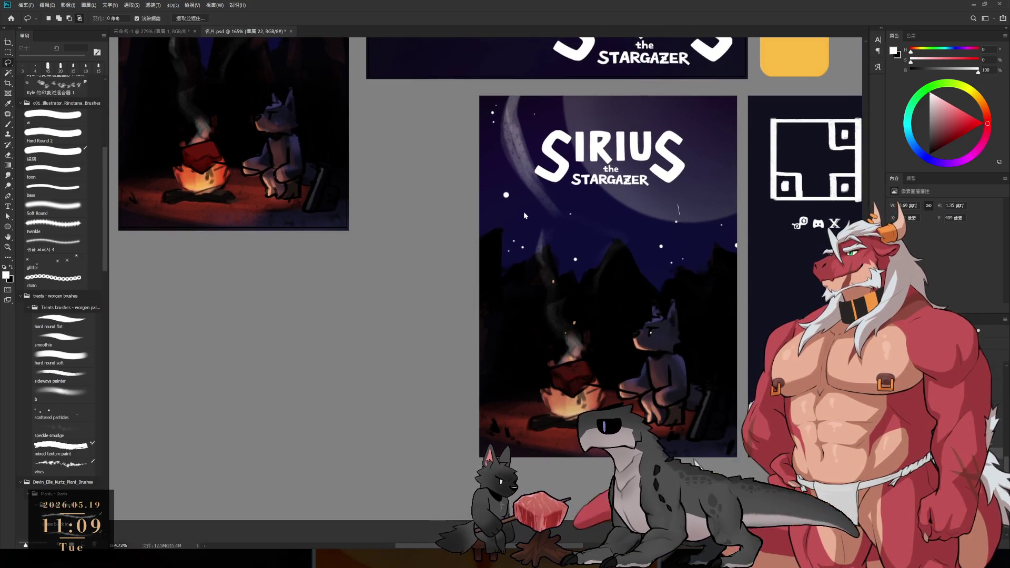
{"action": "scroll", "coordinate": [704, 211], "scroll_direction": "up", "scroll_amount": 1}
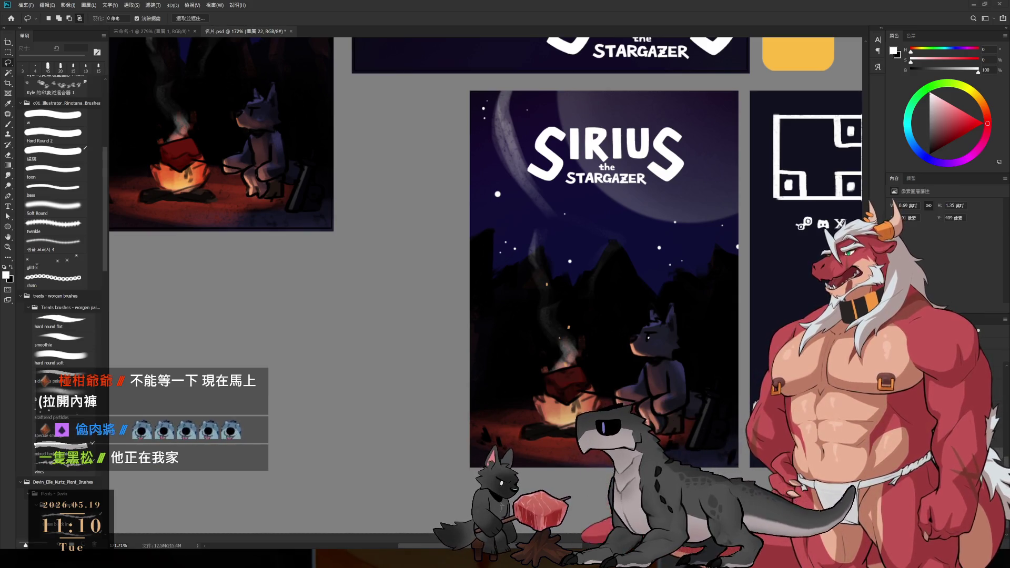
Pan right and zoom in on the seated wolf for darker shadow repainting.
{"action": "scroll", "coordinate": [621, 227], "scroll_direction": "right", "scroll_amount": 2}
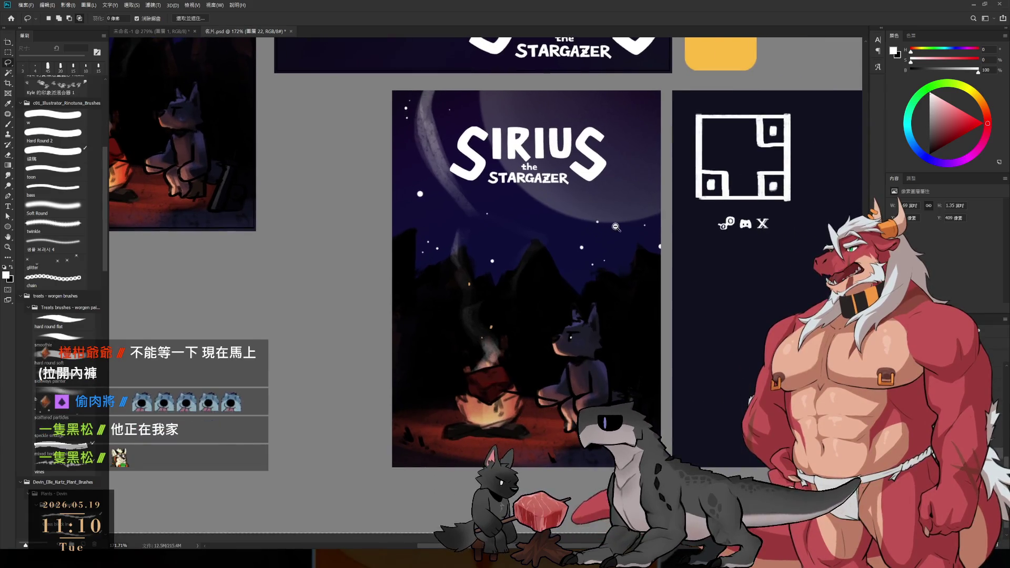
{"action": "scroll", "coordinate": [621, 227], "scroll_direction": "up", "scroll_amount": 1}
{"action": "scroll", "coordinate": [621, 227], "scroll_direction": "up", "scroll_amount": 1}
{"action": "scroll", "coordinate": [621, 227], "scroll_direction": "right", "scroll_amount": 1}
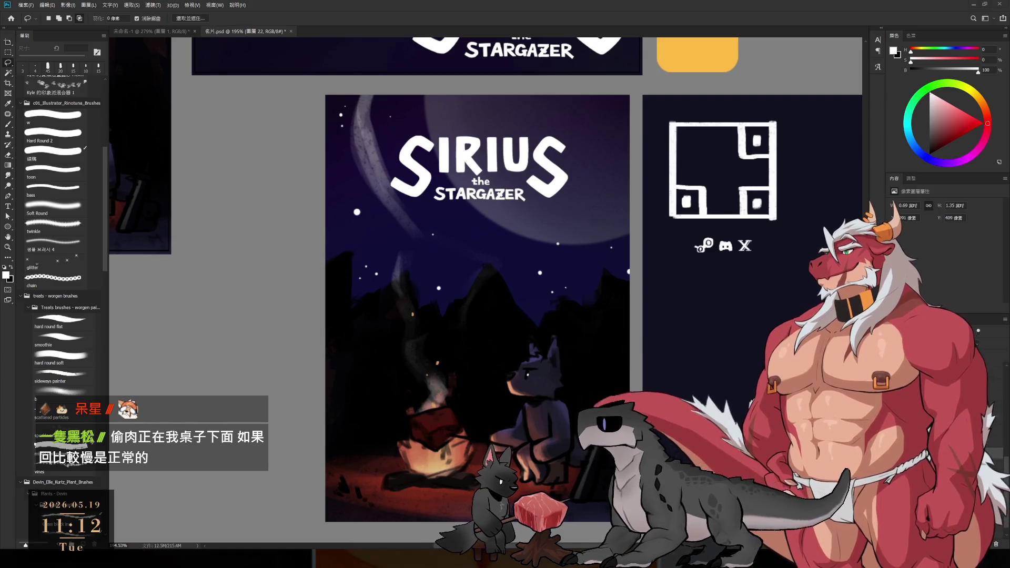
Zoom in on the wolf and pick a dark blue from the night sky.
{"action": "scroll", "coordinate": [585, 350], "scroll_direction": "up", "scroll_amount": 1}
{"action": "scroll", "coordinate": [585, 350], "scroll_direction": "up", "scroll_amount": 1}
{"action": "scroll", "coordinate": [585, 350], "scroll_direction": "up", "scroll_amount": 2}
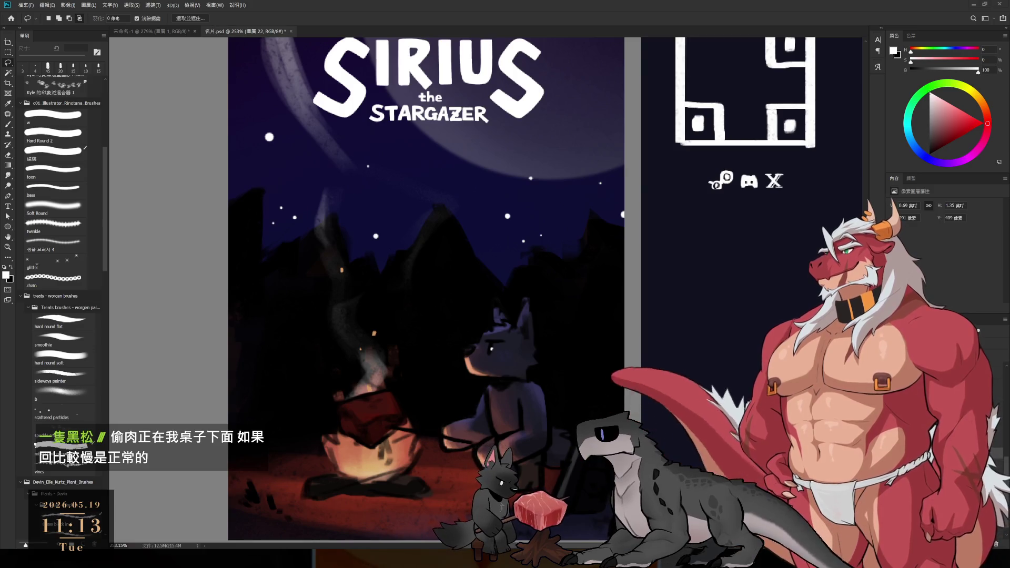
{"action": "scroll", "coordinate": [667, 241], "scroll_direction": "up", "scroll_amount": 3}
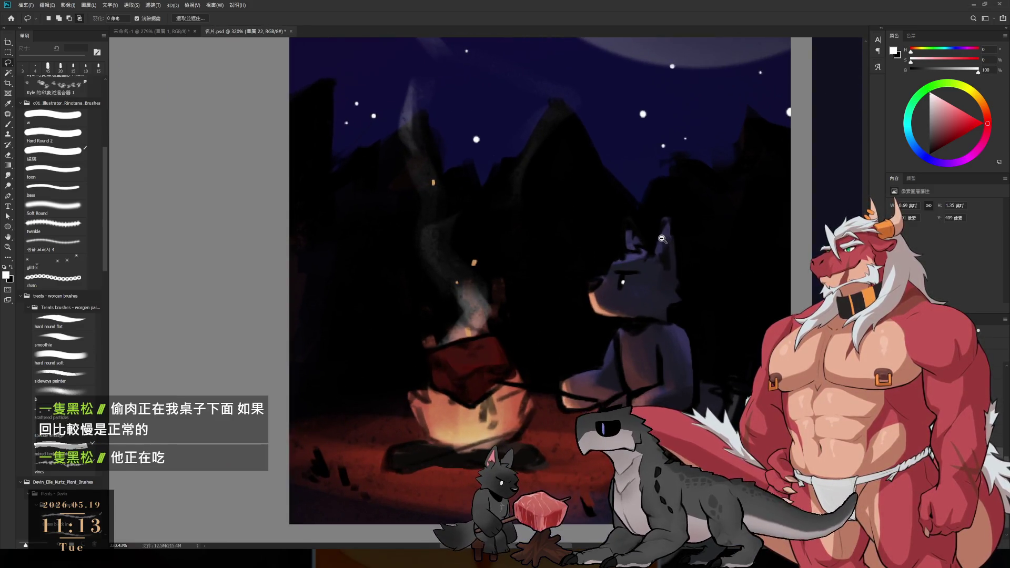
{"action": "key", "text": "b"}
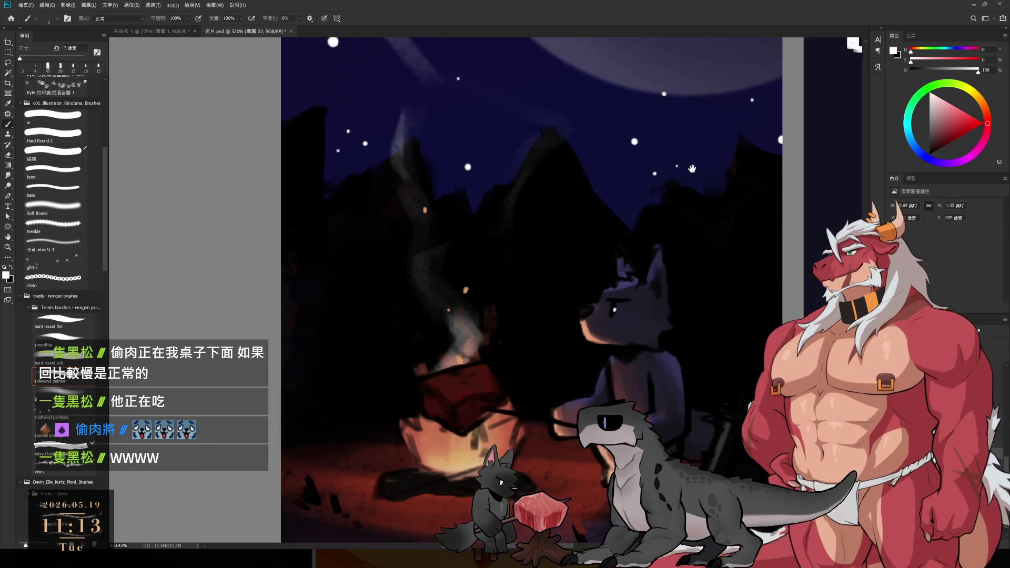
{"action": "left_click_drag", "start_coordinate": [662, 238], "coordinate": [643, 301]}
{"action": "scroll", "coordinate": [643, 301], "scroll_direction": "up", "scroll_amount": 1}
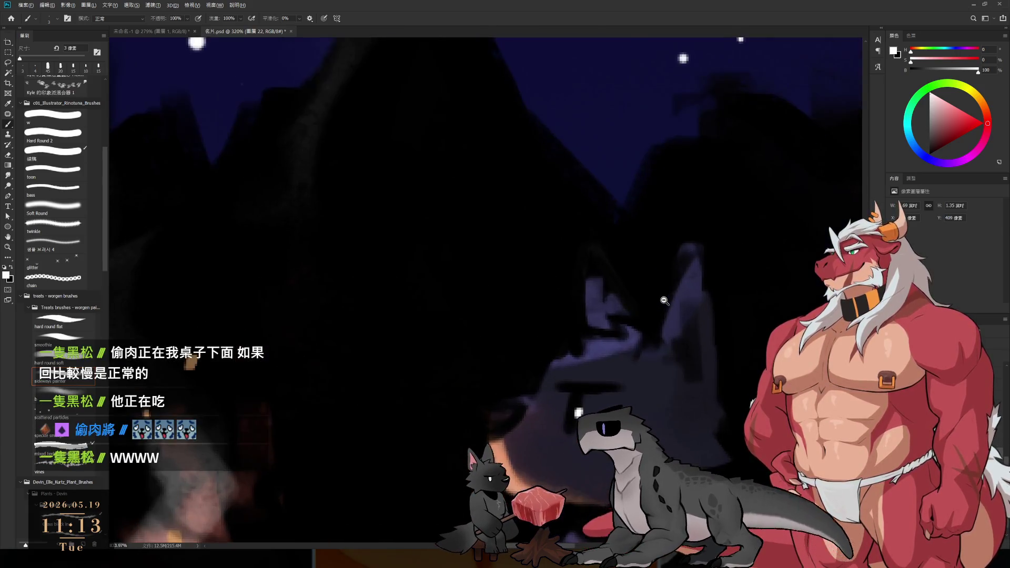
{"action": "left_click", "coordinate": [625, 230], "text": "alt"}
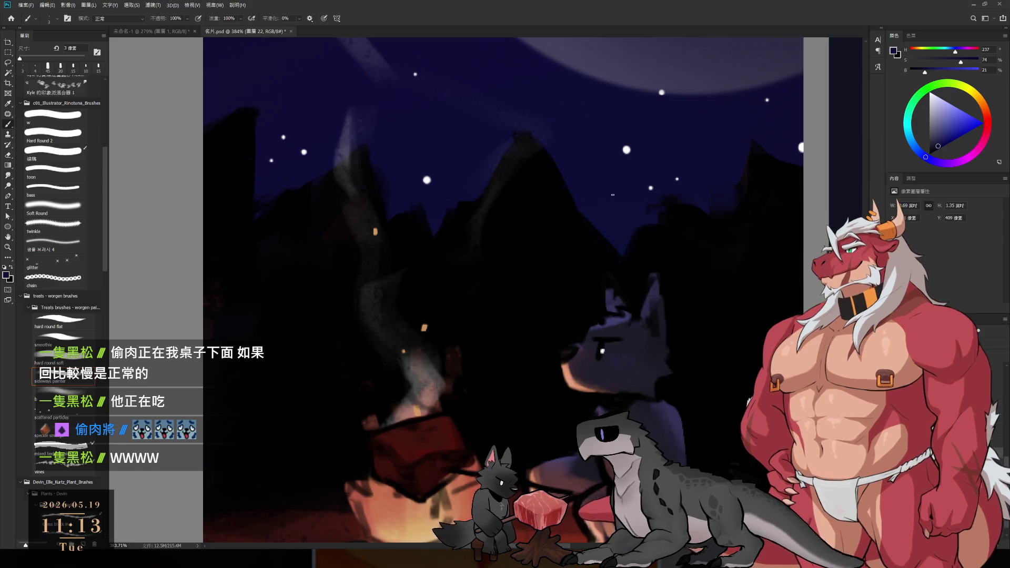
Sample muted and darker grey-blues from the wolf's head, undoing an accidental head move.
{"action": "scroll", "coordinate": [642, 249], "scroll_direction": "down", "scroll_amount": 3}
{"action": "left_click_drag", "start_coordinate": [642, 249], "coordinate": [663, 248]}
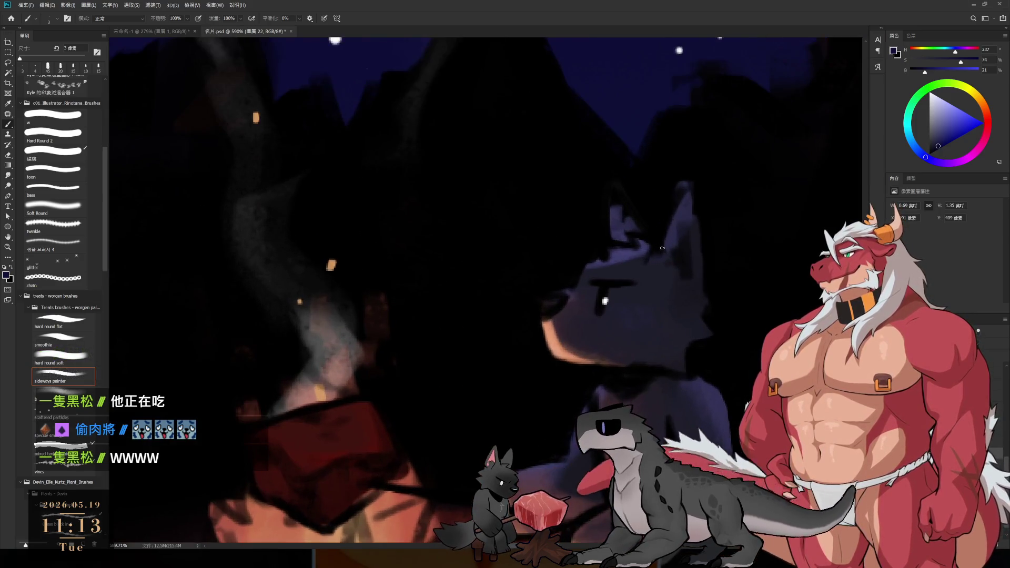
{"action": "left_click", "coordinate": [618, 263], "text": "alt"}
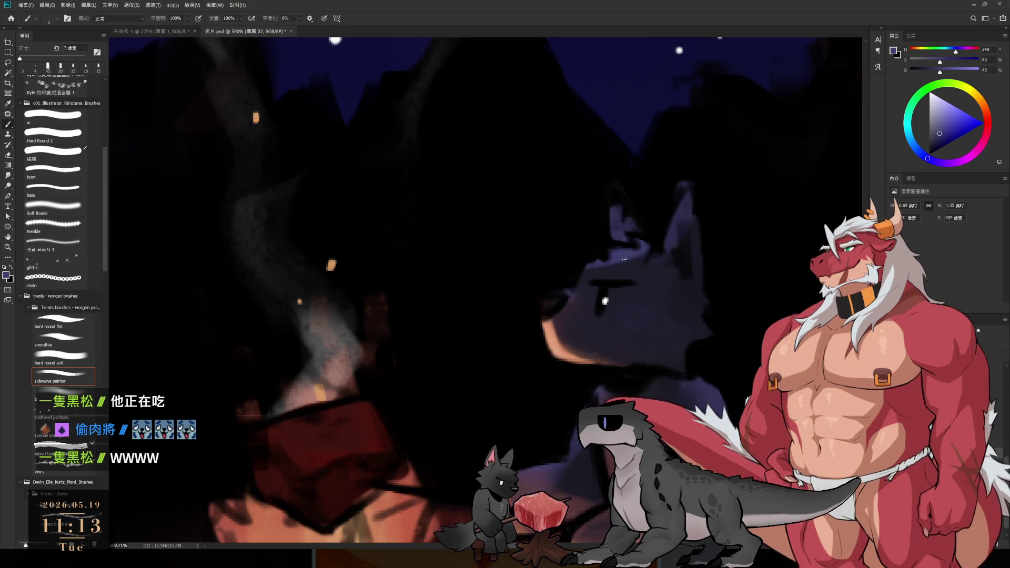
{"action": "left_click", "coordinate": [626, 266], "text": "alt"}
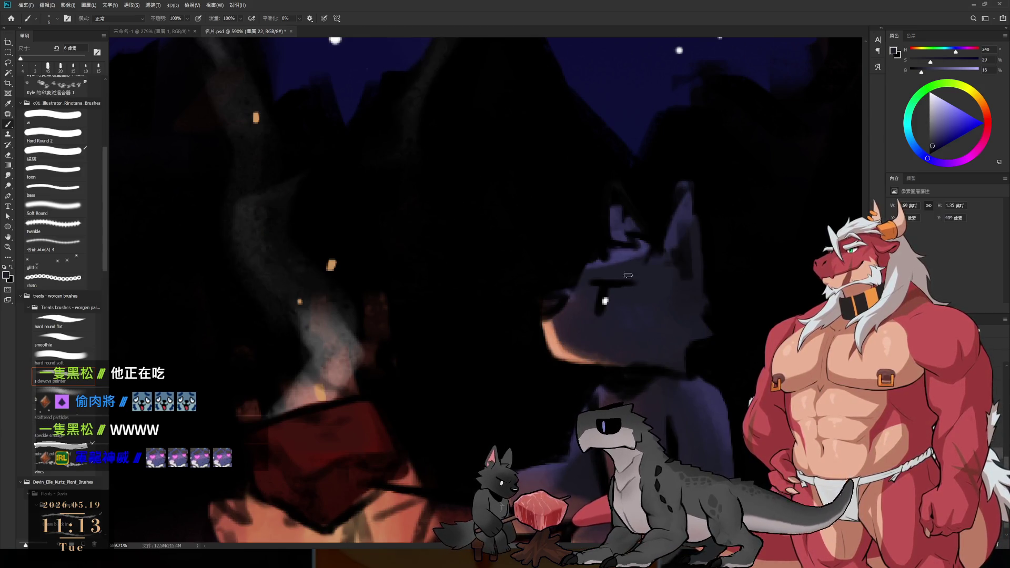
{"action": "left_click_drag", "start_coordinate": [633, 264], "coordinate": [694, 410]}
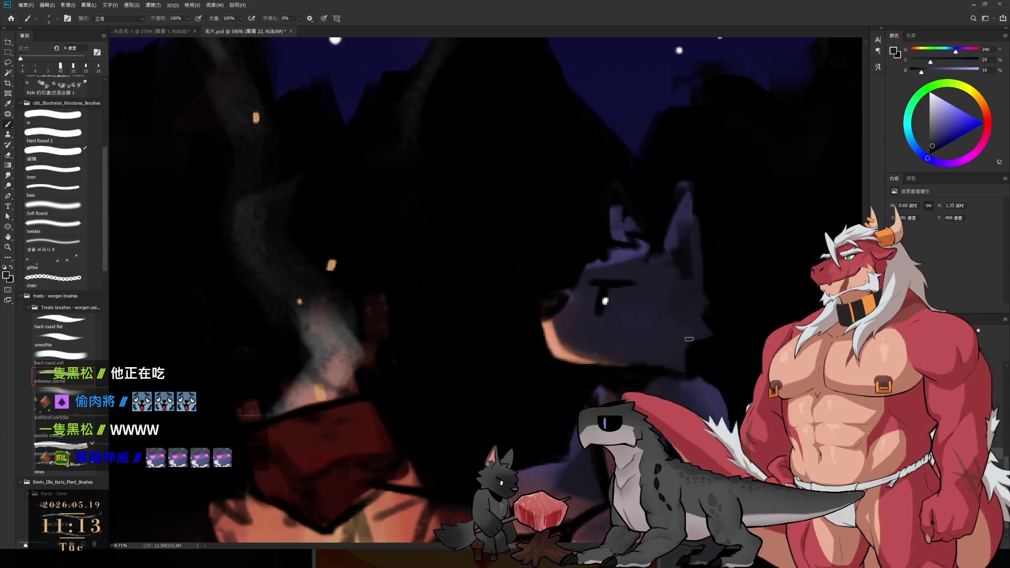
{"action": "key", "text": "ctrl+z"}
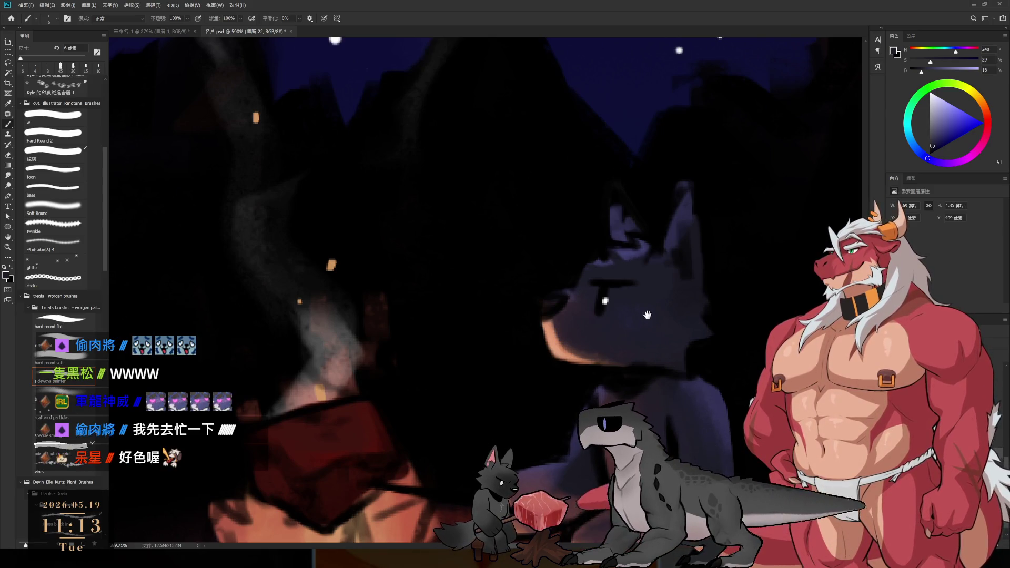
With a 7 px brush, sample dark blue-purple fur tones and erase stray touch-ups on the head.
{"action": "left_click_drag", "start_coordinate": [653, 315], "coordinate": [644, 342]}
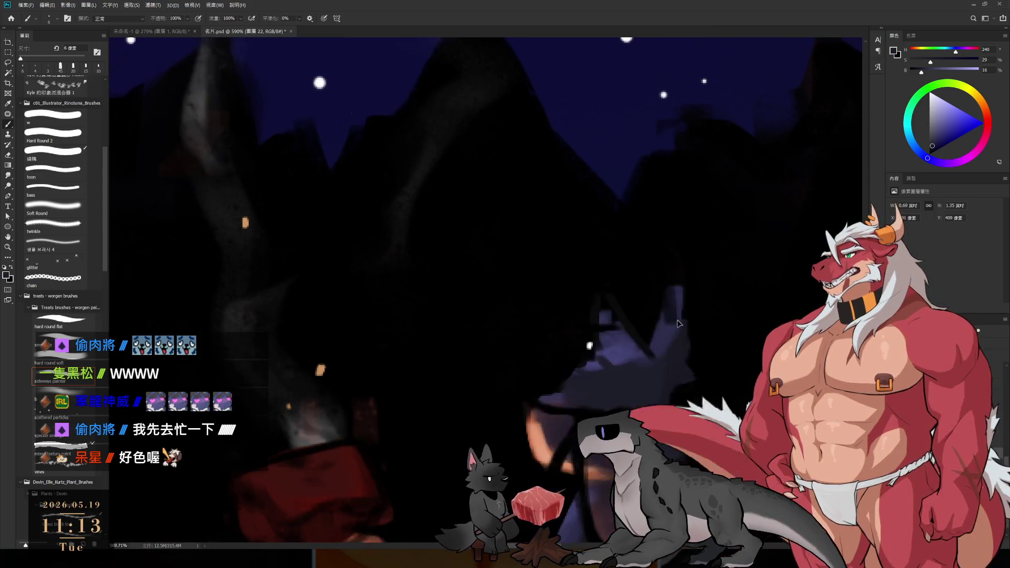
{"action": "key", "text": "bracketright"}
{"action": "key", "text": "bracketright"}
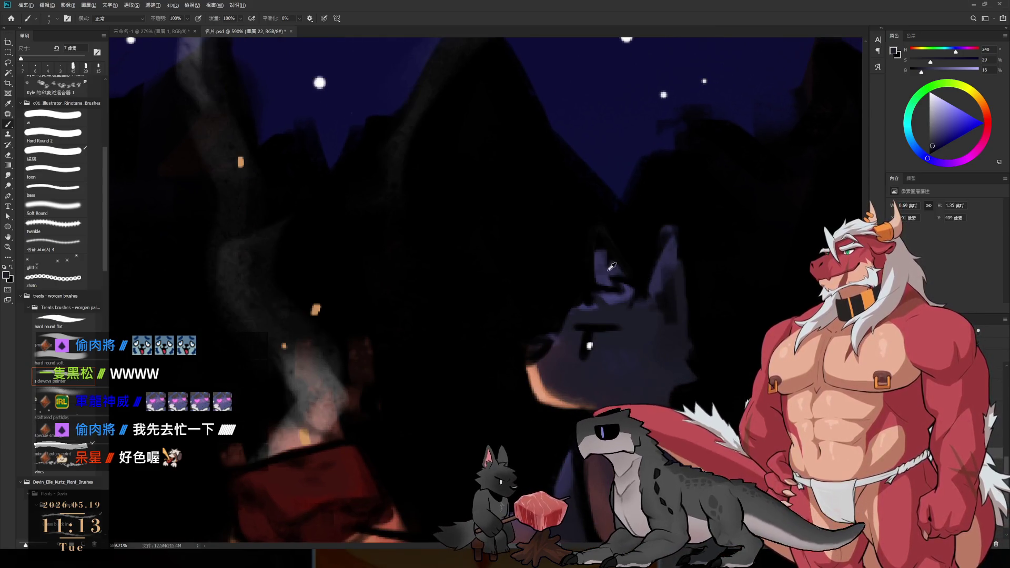
{"action": "left_click", "coordinate": [611, 267], "text": "alt"}
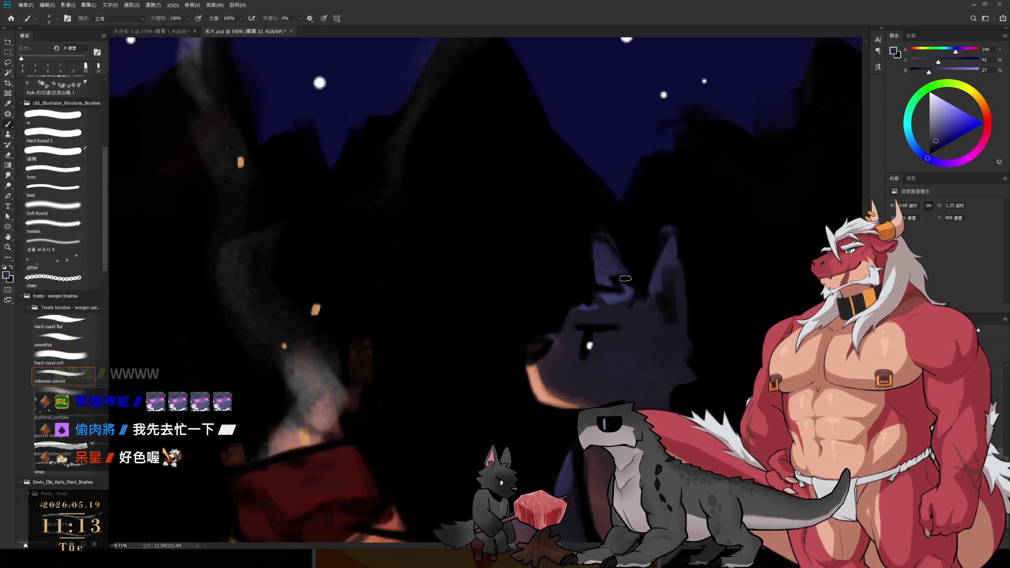
{"action": "left_click", "coordinate": [611, 276], "text": "alt"}
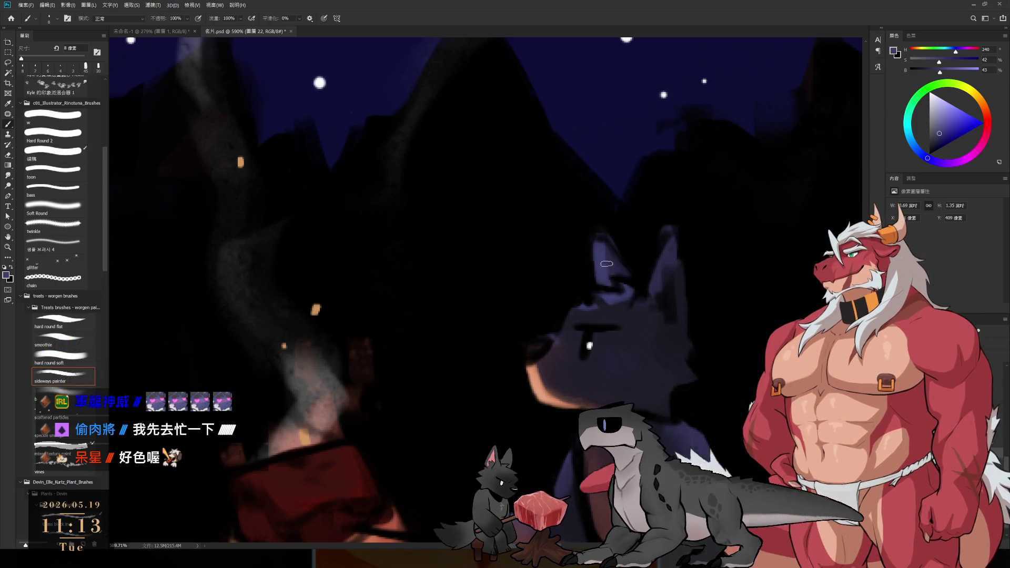
{"action": "key", "text": "e"}
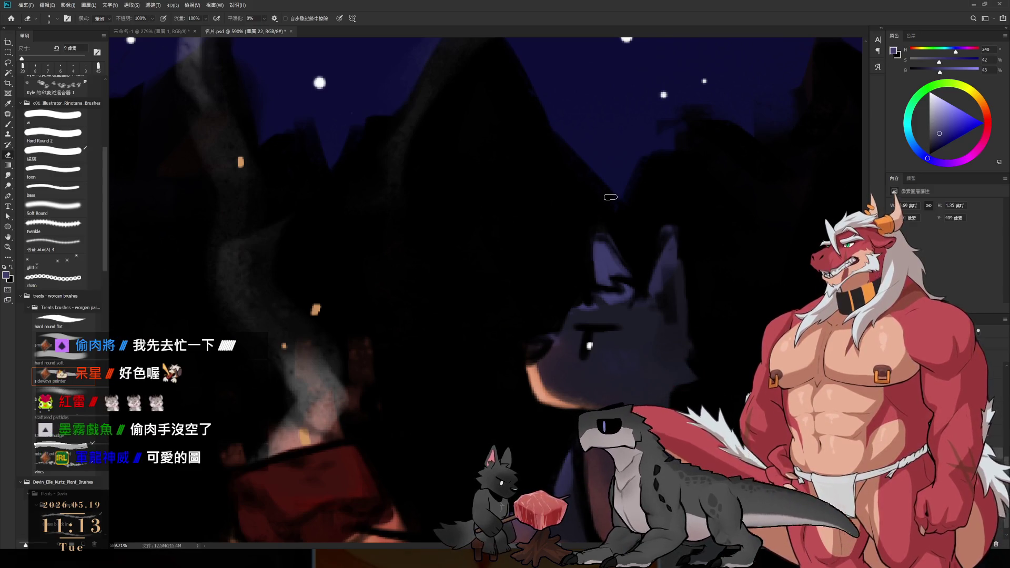
{"action": "key", "text": "b"}
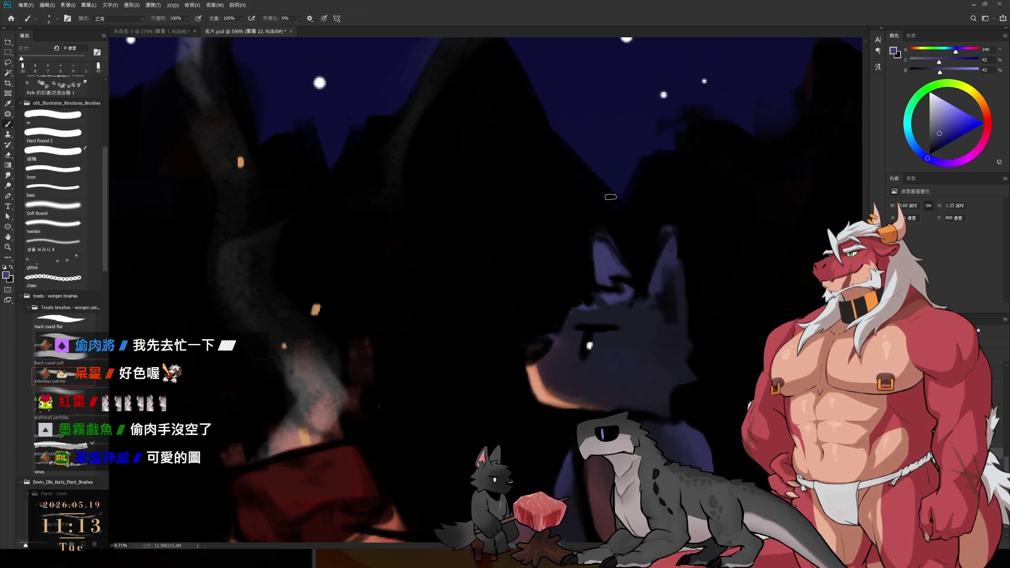
{"action": "left_click_drag", "start_coordinate": [707, 314], "coordinate": [723, 262]}
{"action": "scroll", "coordinate": [723, 262], "scroll_direction": "down", "scroll_amount": 3}
{"action": "scroll", "coordinate": [641, 253], "scroll_direction": "up", "scroll_amount": 2}
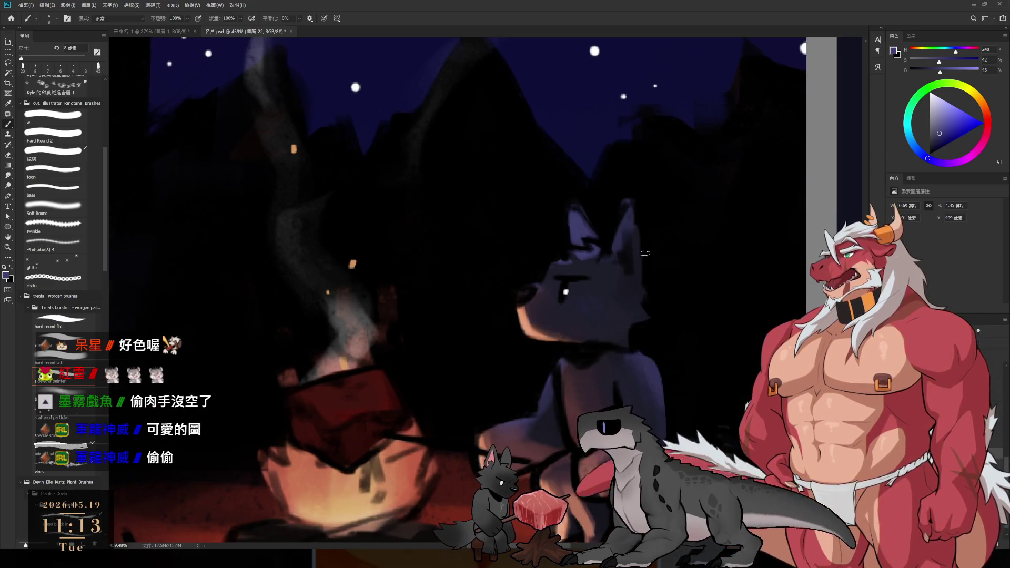
Zoom in and sample dark and mid blue-purple shades from the wolf's face, brush 15 px.
{"action": "scroll", "coordinate": [614, 273], "scroll_direction": "up", "scroll_amount": 1}
{"action": "scroll", "coordinate": [632, 295], "scroll_direction": "up", "scroll_amount": 1}
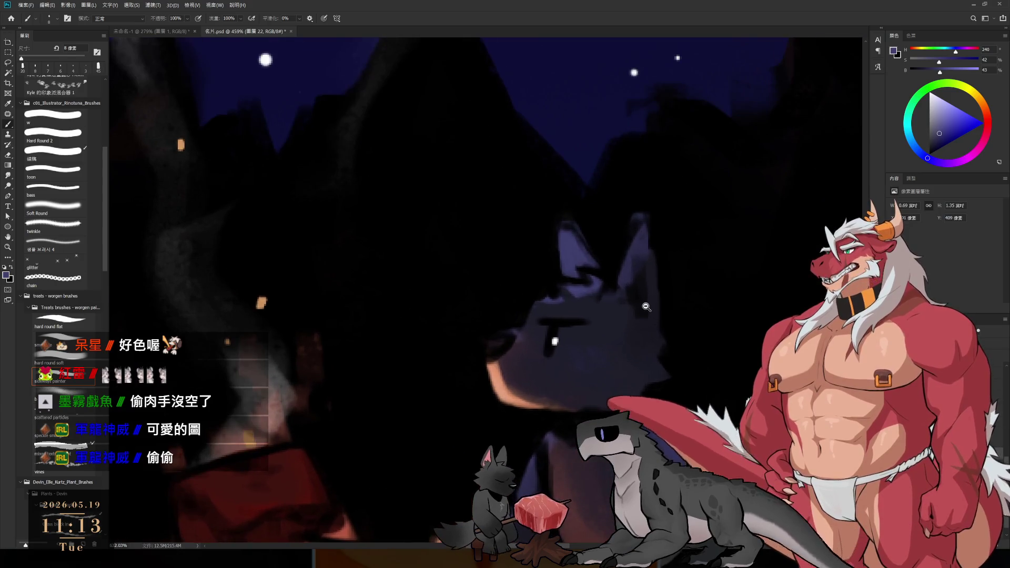
{"action": "scroll", "coordinate": [642, 326], "scroll_direction": "up", "scroll_amount": 1}
{"action": "scroll", "coordinate": [631, 331], "scroll_direction": "down", "scroll_amount": 1}
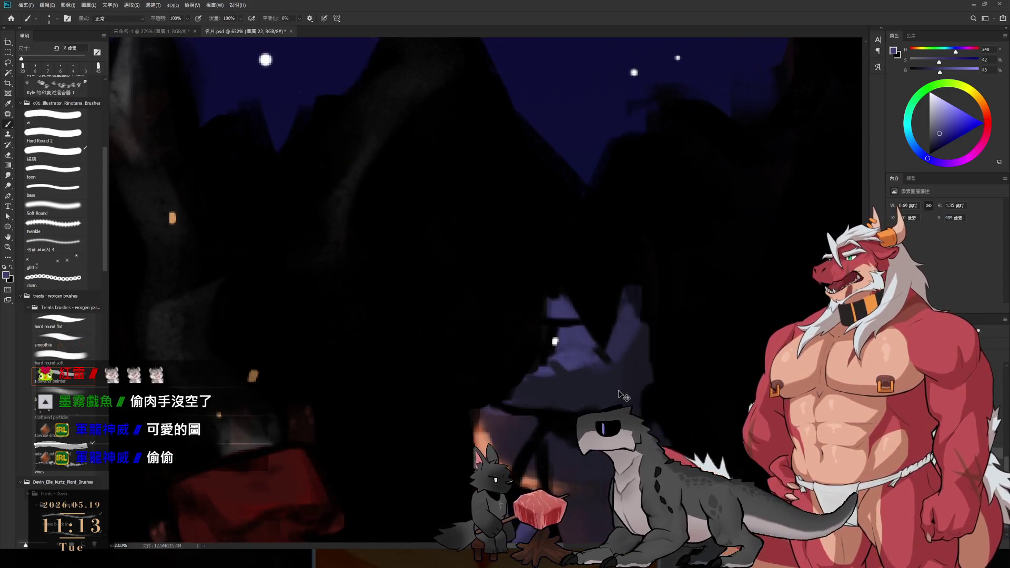
{"action": "scroll", "coordinate": [616, 339], "scroll_direction": "up", "scroll_amount": 1}
{"action": "scroll", "coordinate": [610, 341], "scroll_direction": "up", "scroll_amount": 1}
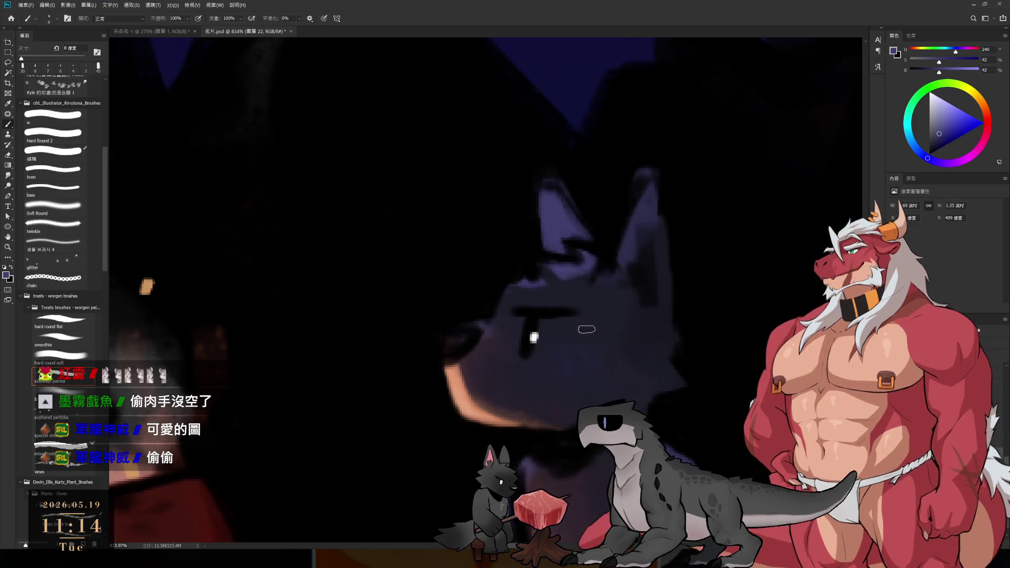
{"action": "key", "text": "bracketright"}
{"action": "key", "text": "bracketright"}
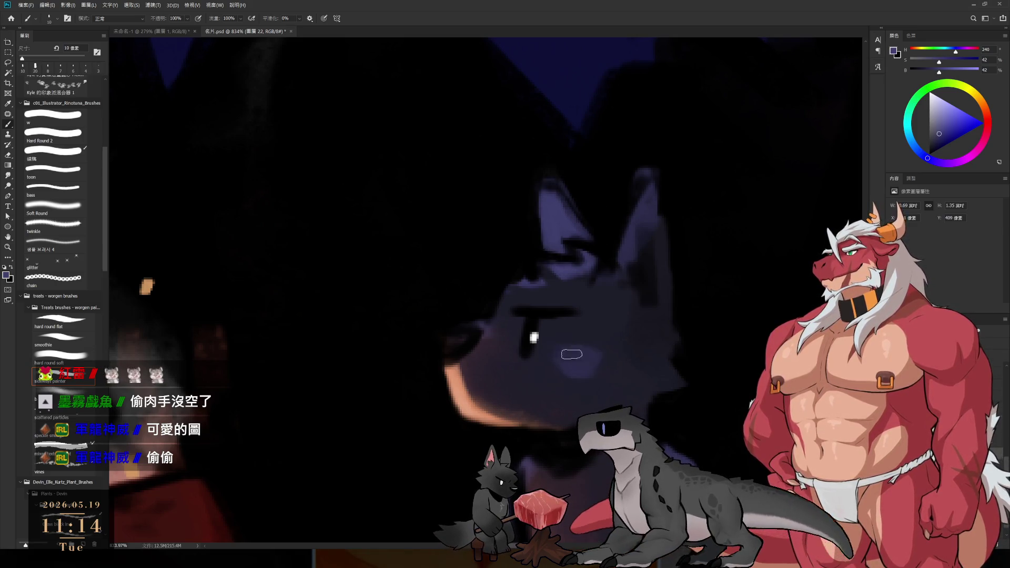
{"action": "left_click", "coordinate": [587, 329], "text": "alt"}
{"action": "key", "text": "bracketright"}
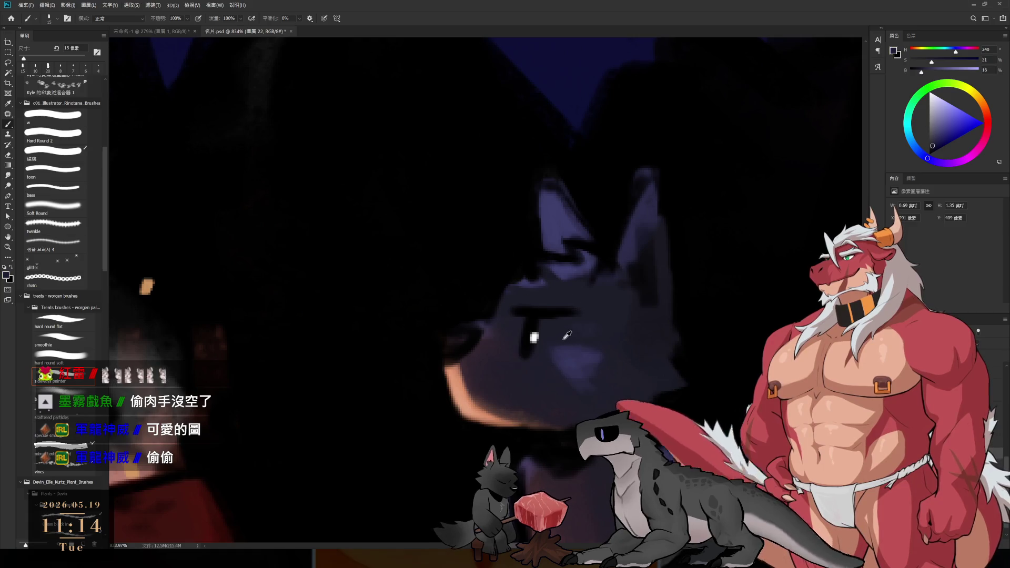
{"action": "left_click", "coordinate": [586, 363], "text": "alt"}
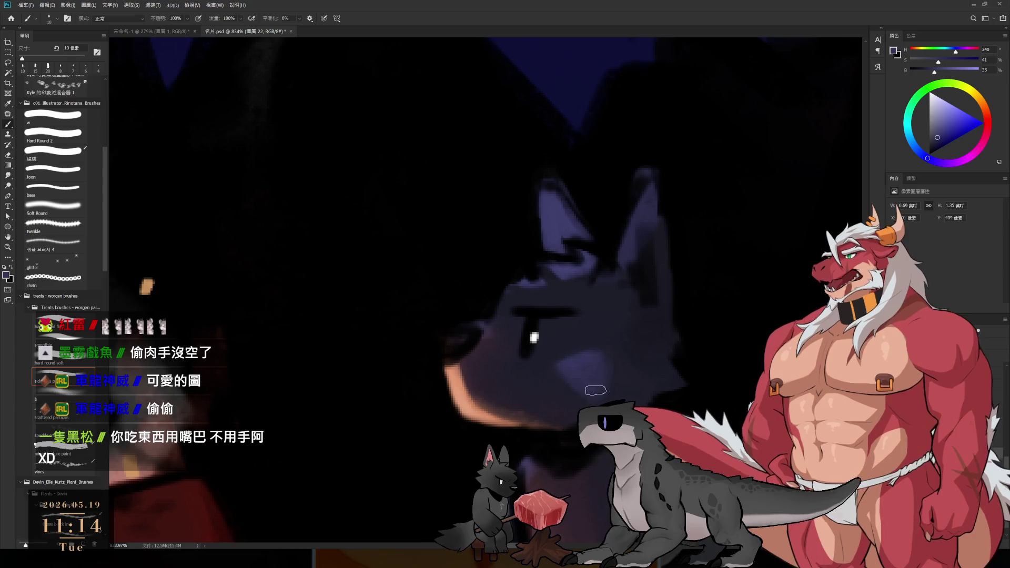
{"action": "left_click", "coordinate": [532, 384], "text": "alt"}
{"action": "key", "text": "bracketright"}
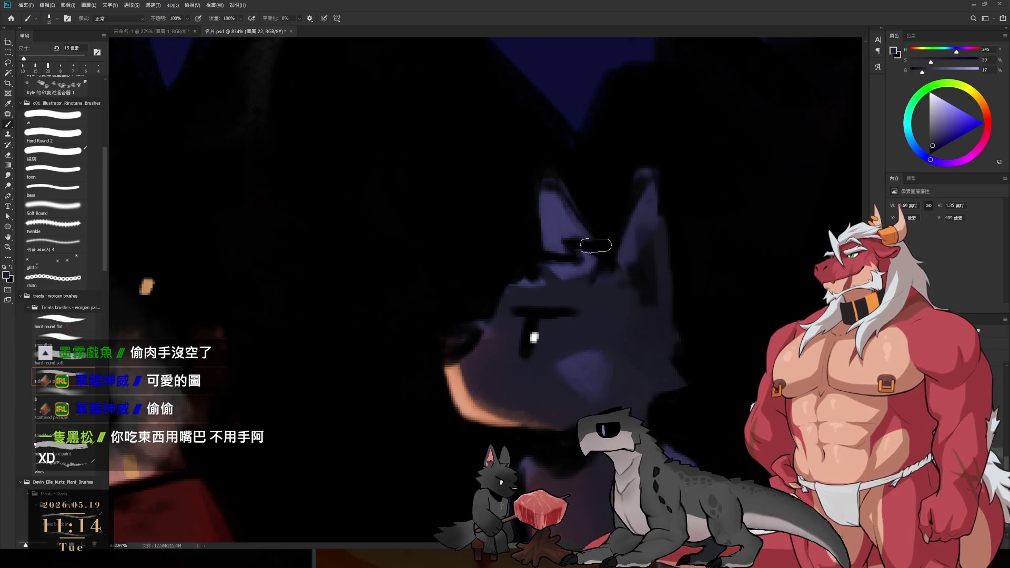
Centre the wolf's face and sample ear, eye-shadow and fur tones with a 9 px brush.
{"action": "left_click_drag", "start_coordinate": [594, 246], "coordinate": [617, 201]}
{"action": "key", "text": "bracketright"}
{"action": "key", "text": "bracketright"}
{"action": "key", "text": "bracketright"}
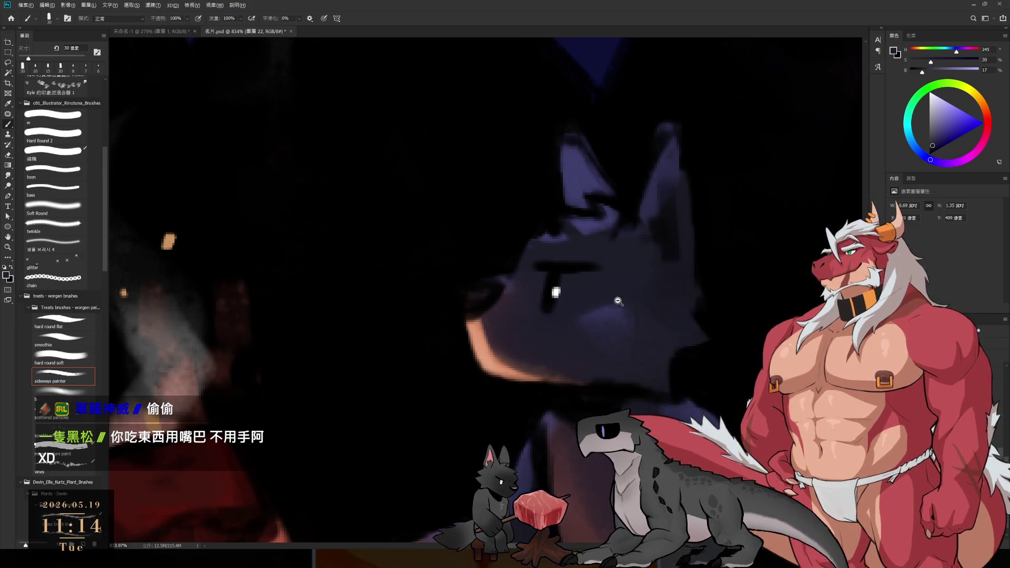
{"action": "scroll", "coordinate": [616, 302], "scroll_direction": "down", "scroll_amount": 2}
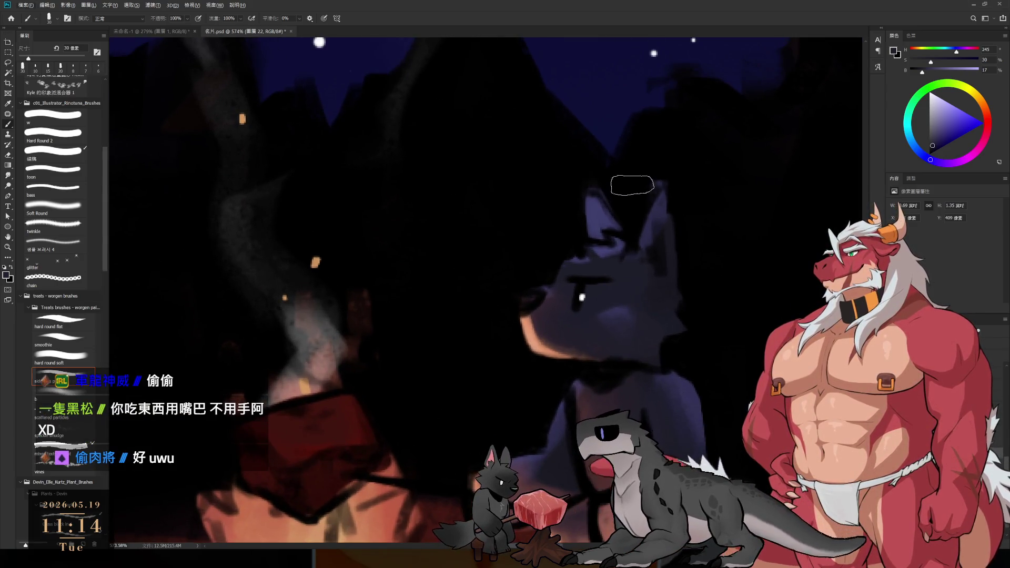
{"action": "scroll", "coordinate": [621, 268], "scroll_direction": "down", "scroll_amount": 3}
{"action": "left_click", "coordinate": [585, 146], "text": "alt"}
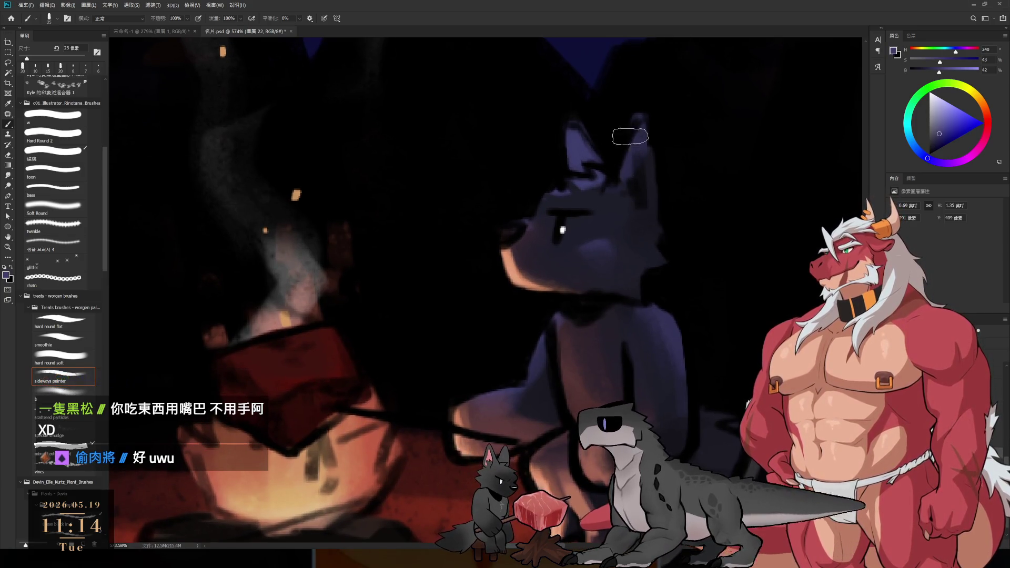
{"action": "key", "text": "bracketleft"}
{"action": "key", "text": "bracketleft"}
{"action": "key", "text": "bracketleft"}
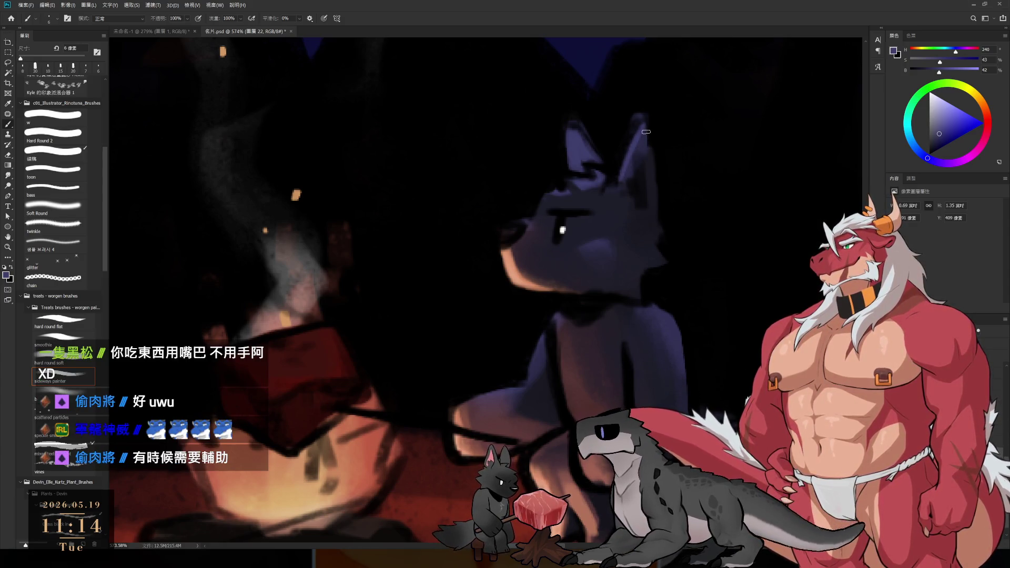
{"action": "key", "text": "bracketleft"}
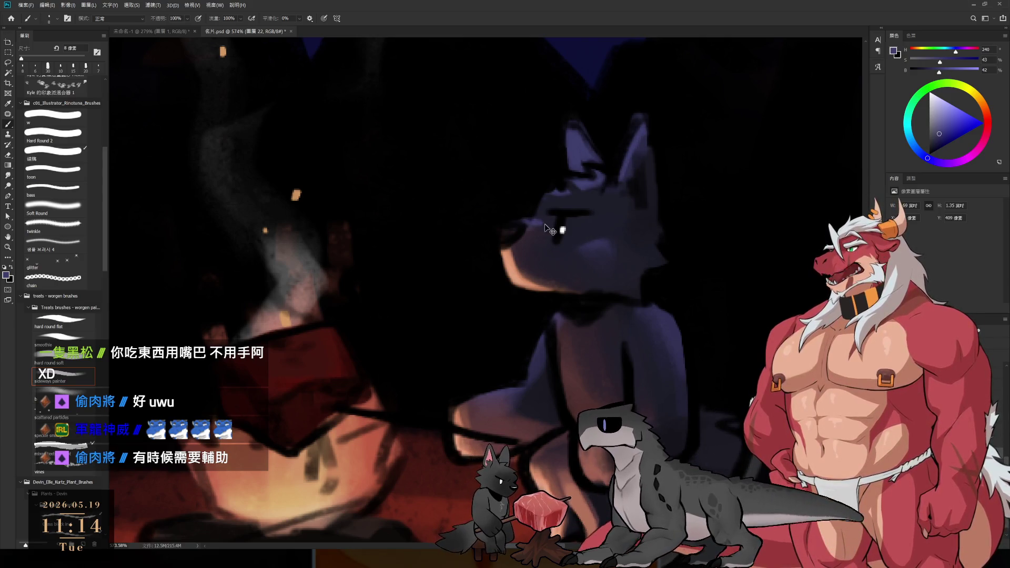
{"action": "key", "text": "bracketright"}
{"action": "key", "text": "bracketright"}
{"action": "key", "text": "bracketright"}
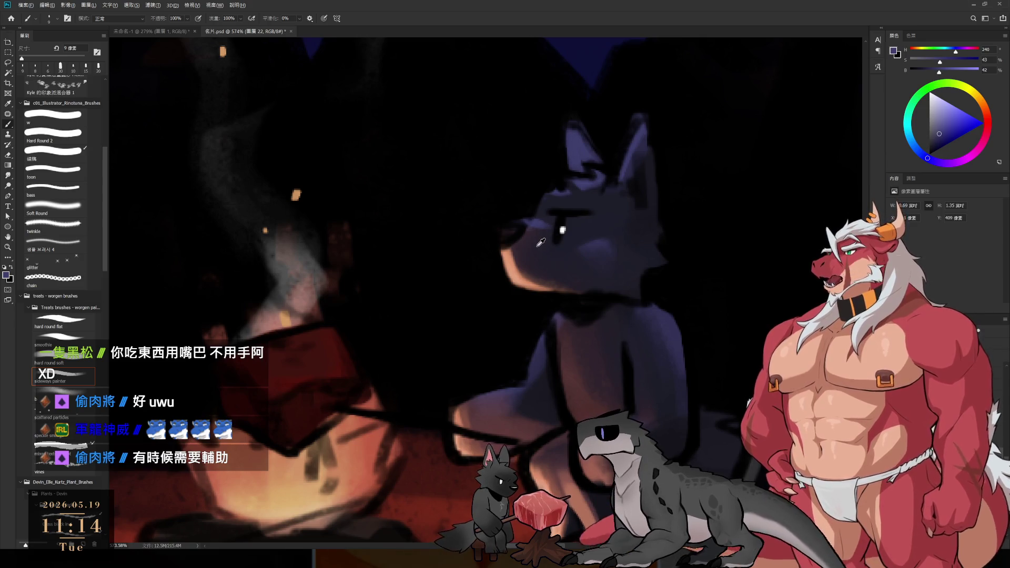
{"action": "left_click", "coordinate": [537, 246], "text": "alt"}
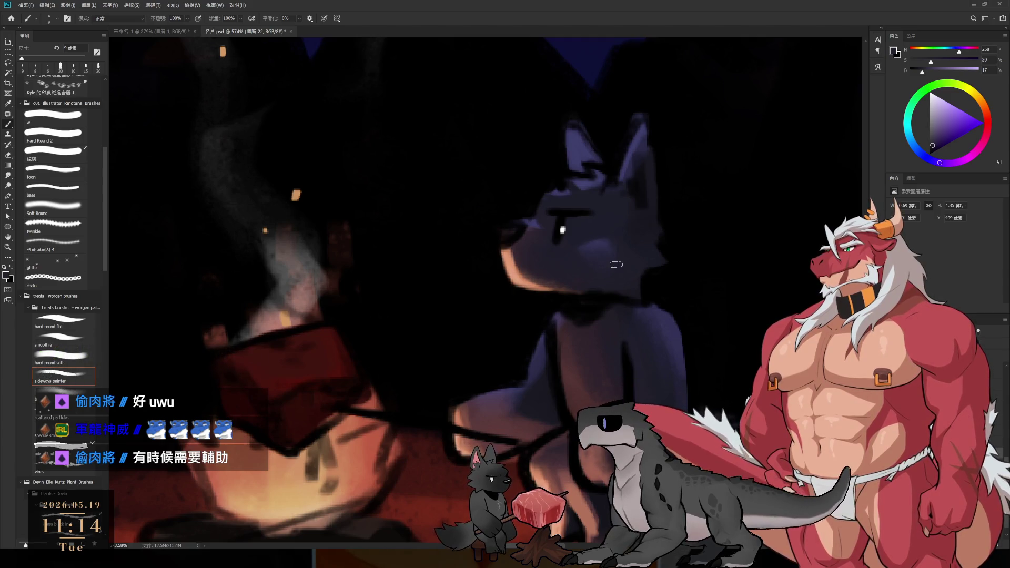
{"action": "left_click", "coordinate": [666, 327], "text": "alt"}
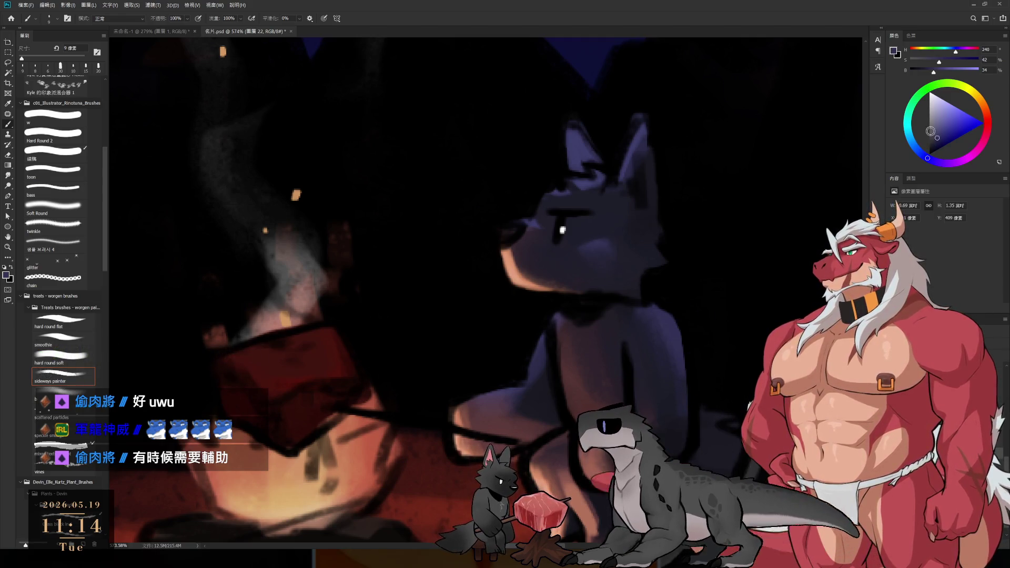
Mix a lighter, desaturated purple and paint highlights on the wolf's cheek and inner ear.
{"action": "left_click", "coordinate": [938, 127]}
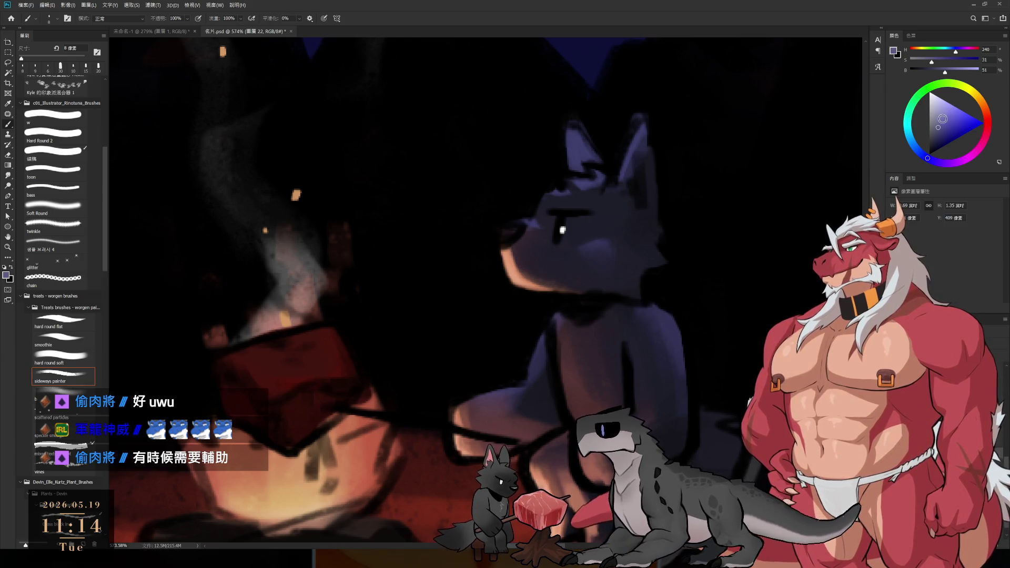
{"action": "left_click_drag", "start_coordinate": [943, 119], "coordinate": [938, 116]}
{"action": "key", "text": "bracketleft"}
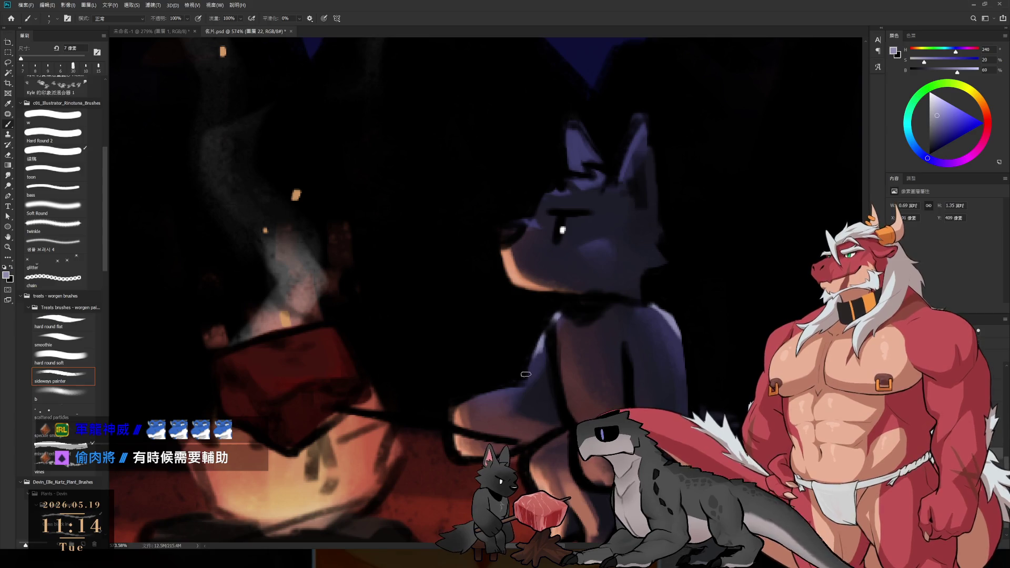
{"action": "left_click", "coordinate": [546, 360], "text": "alt"}
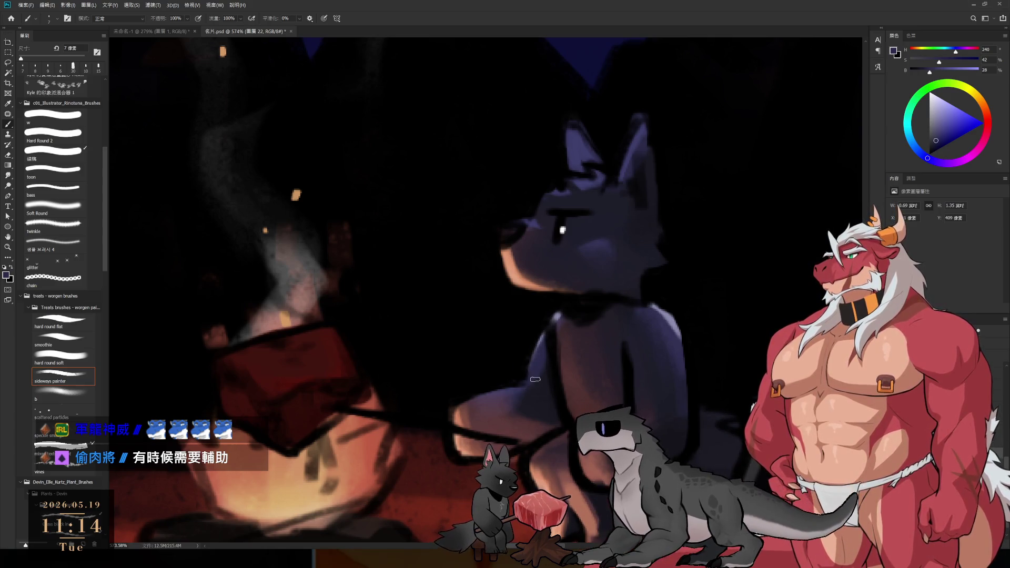
{"action": "left_click", "coordinate": [675, 313], "text": "alt"}
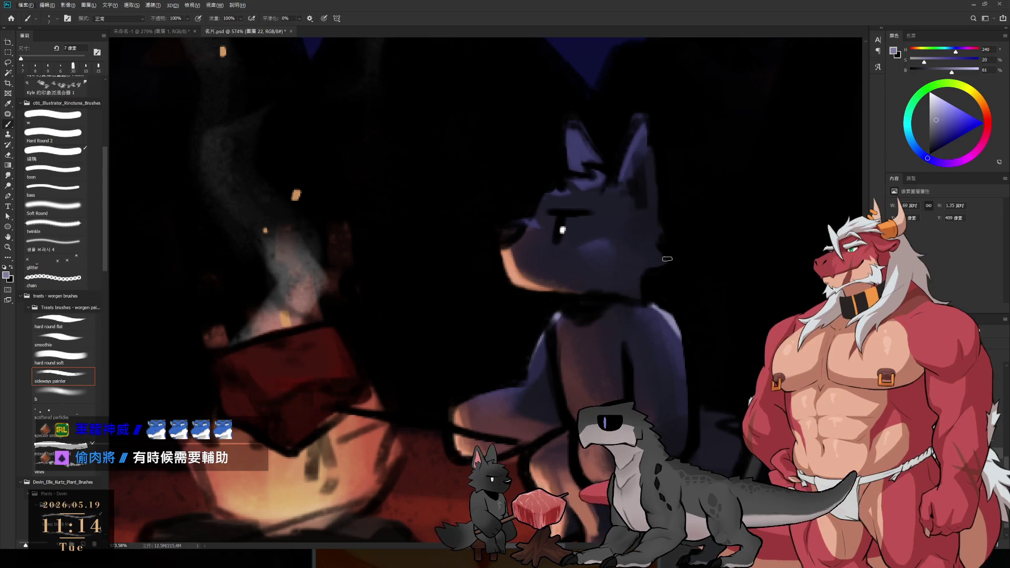
{"action": "key", "text": "bracketleft"}
{"action": "left_click_drag", "start_coordinate": [662, 262], "coordinate": [660, 247]}
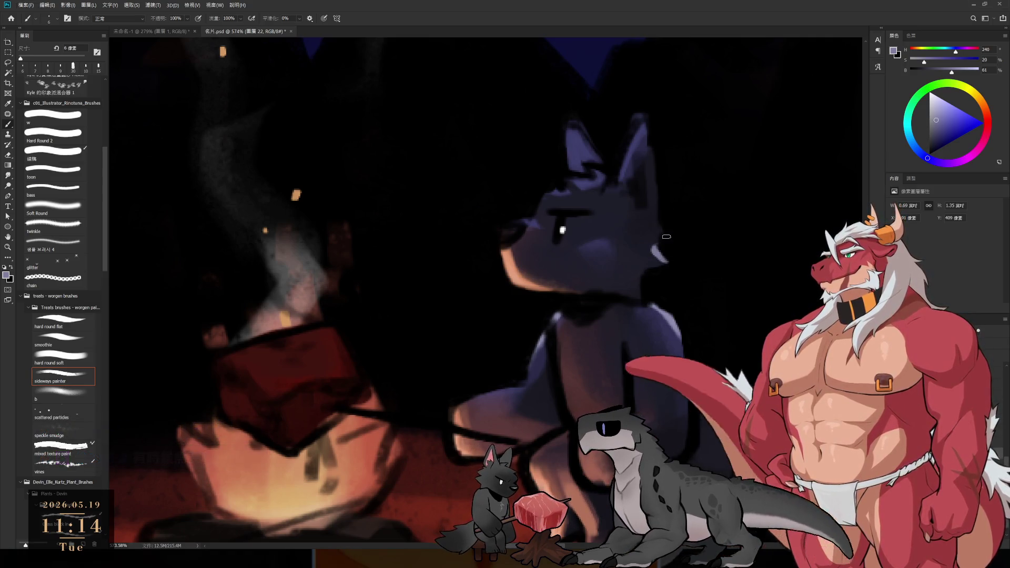
{"action": "left_click_drag", "start_coordinate": [570, 123], "coordinate": [607, 167]}
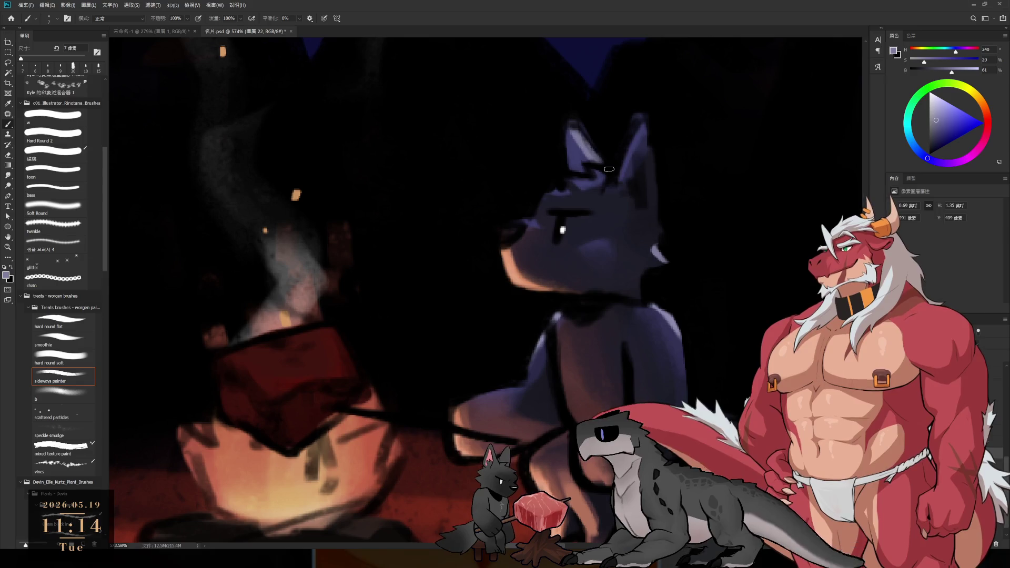
{"action": "key", "text": "bracketleft"}
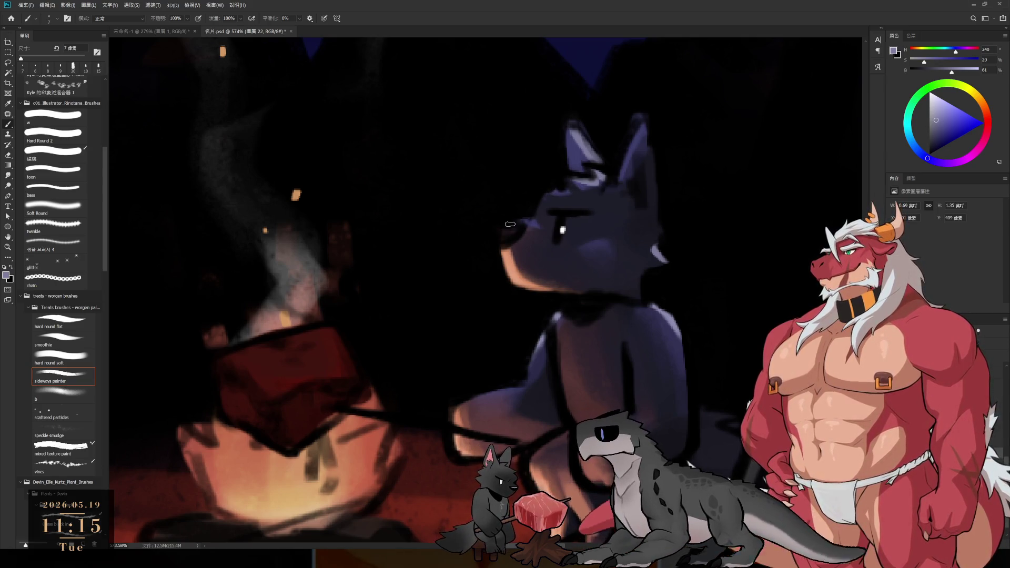
{"action": "left_click", "coordinate": [549, 219], "text": "alt"}
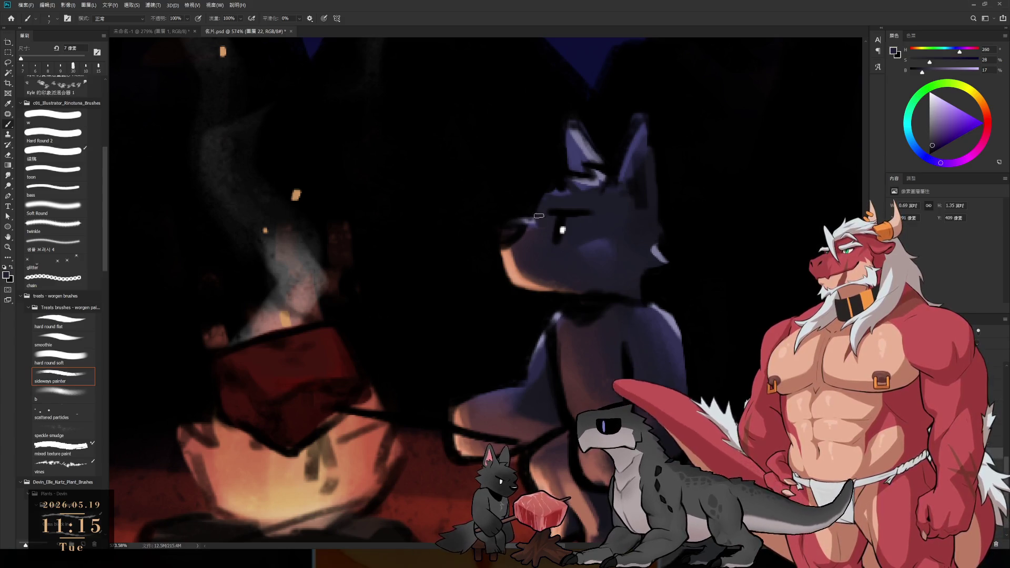
{"action": "left_click_drag", "start_coordinate": [546, 247], "coordinate": [493, 189]}
{"action": "scroll", "coordinate": [485, 186], "scroll_direction": "down", "scroll_amount": 2}
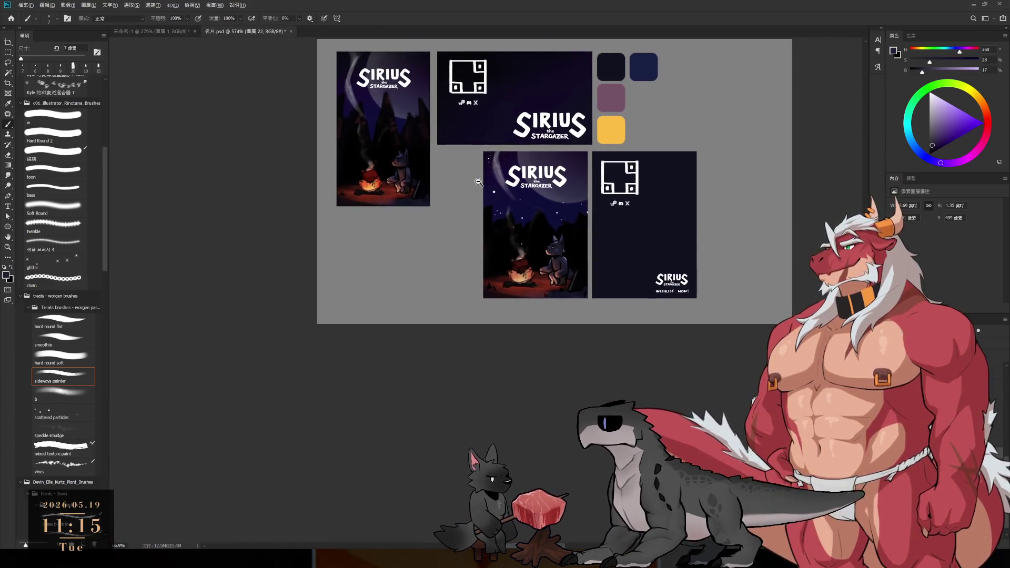
{"action": "scroll", "coordinate": [553, 248], "scroll_direction": "up", "scroll_amount": 3}
{"action": "scroll", "coordinate": [604, 235], "scroll_direction": "up", "scroll_amount": 2}
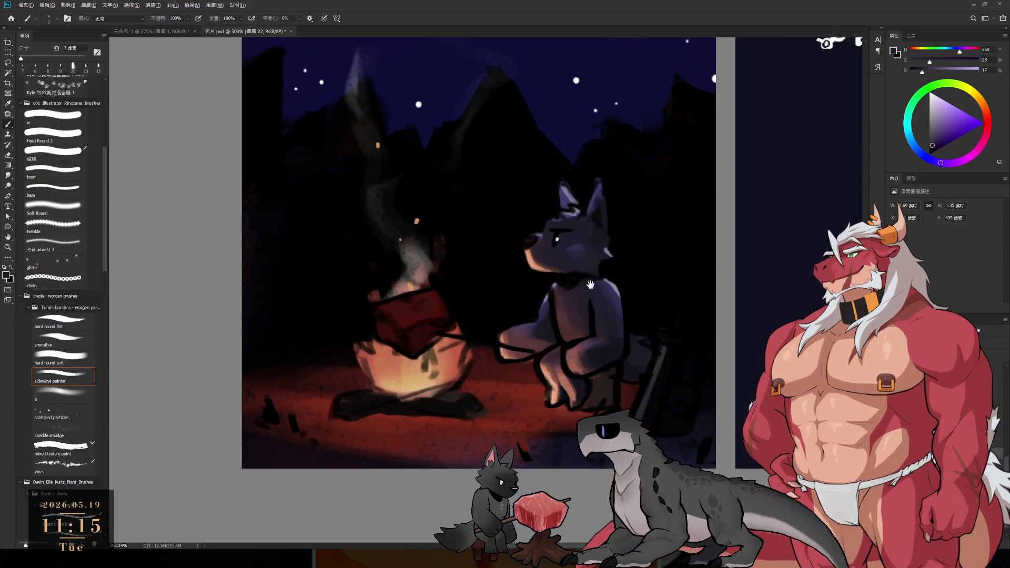
{"action": "mouse_move", "coordinate": [591, 285]}
{"action": "left_mouse_down"}
{"action": "mouse_move", "coordinate": [608, 302]}
{"action": "mouse_move", "coordinate": [582, 333]}
{"action": "left_mouse_up"}
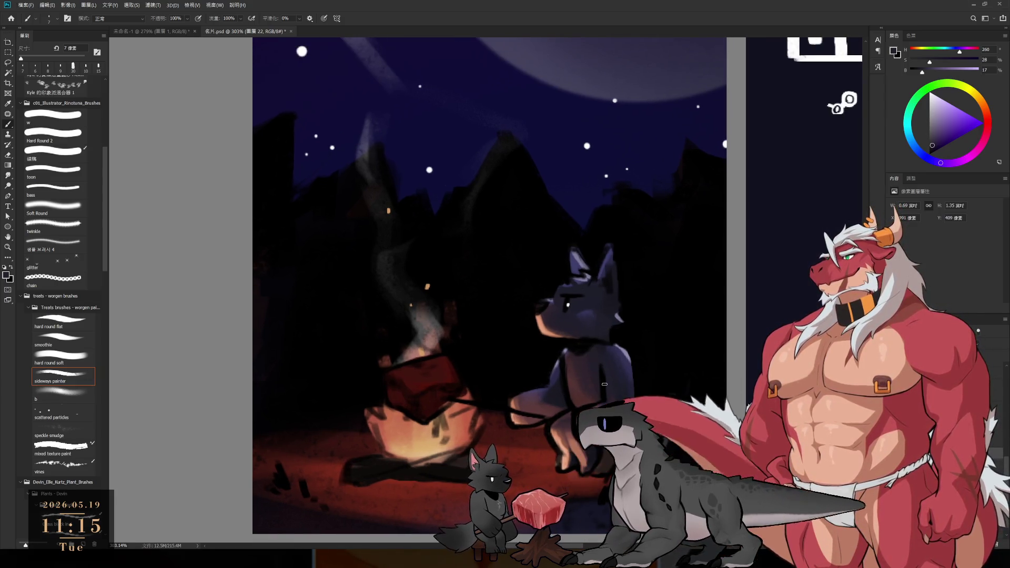
{"action": "mouse_move", "coordinate": [604, 384]}
{"action": "left_mouse_down"}
{"action": "mouse_move", "coordinate": [618, 399]}
{"action": "mouse_move", "coordinate": [584, 404]}
{"action": "left_mouse_up"}
Sample the ground's red-brown, darken and saturate it, and paint shading beside the wolf with a 25 px brush.
{"action": "left_click", "coordinate": [571, 406], "text": "alt"}
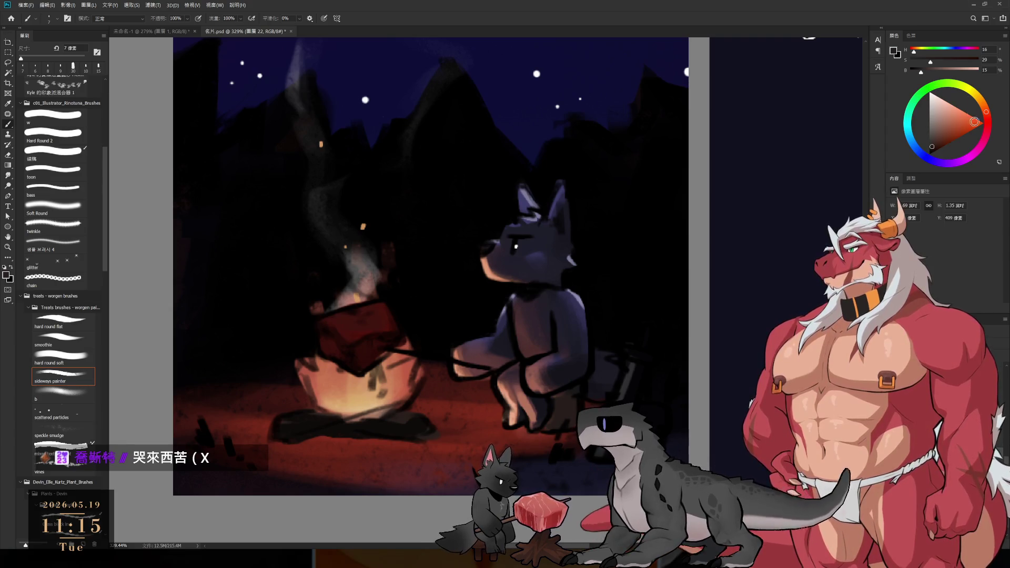
{"action": "left_click", "coordinate": [939, 147]}
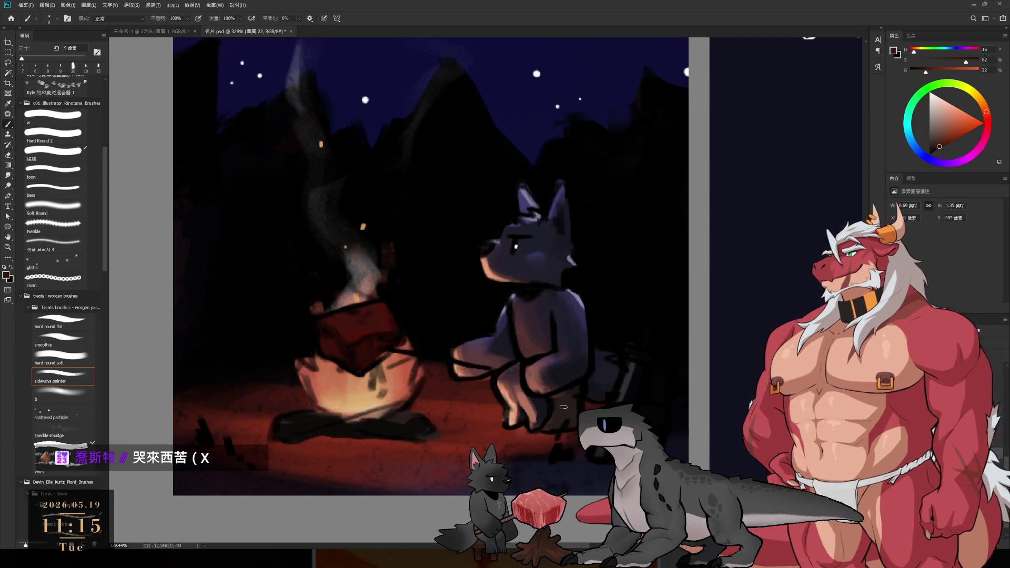
{"action": "key", "text": "bracketright"}
{"action": "key", "text": "bracketright"}
{"action": "key", "text": "bracketright"}
{"action": "left_click", "coordinate": [936, 144]}
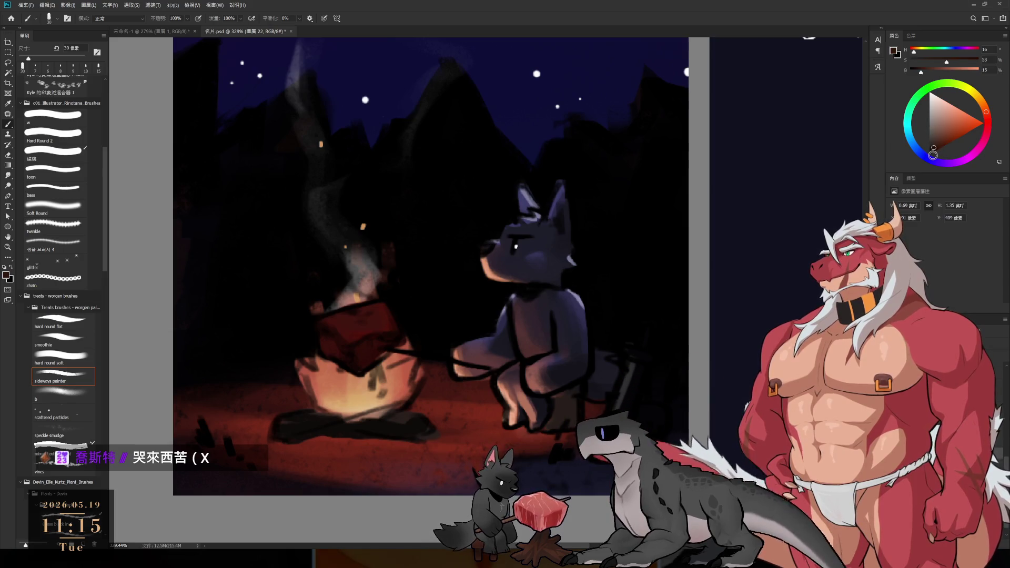
{"action": "left_click", "coordinate": [988, 119]}
{"action": "key", "text": "bracketleft"}
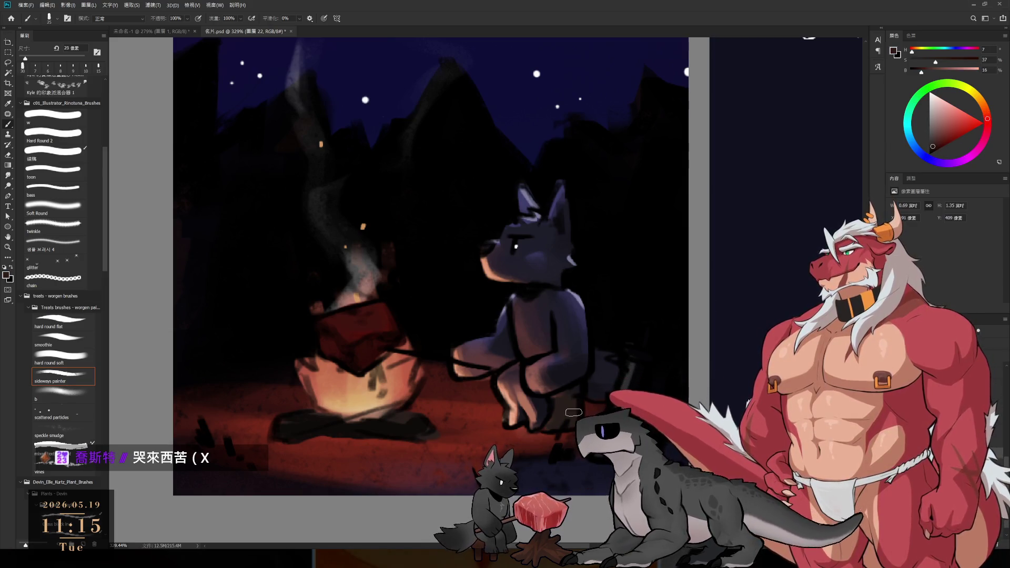
{"action": "left_click", "coordinate": [986, 112]}
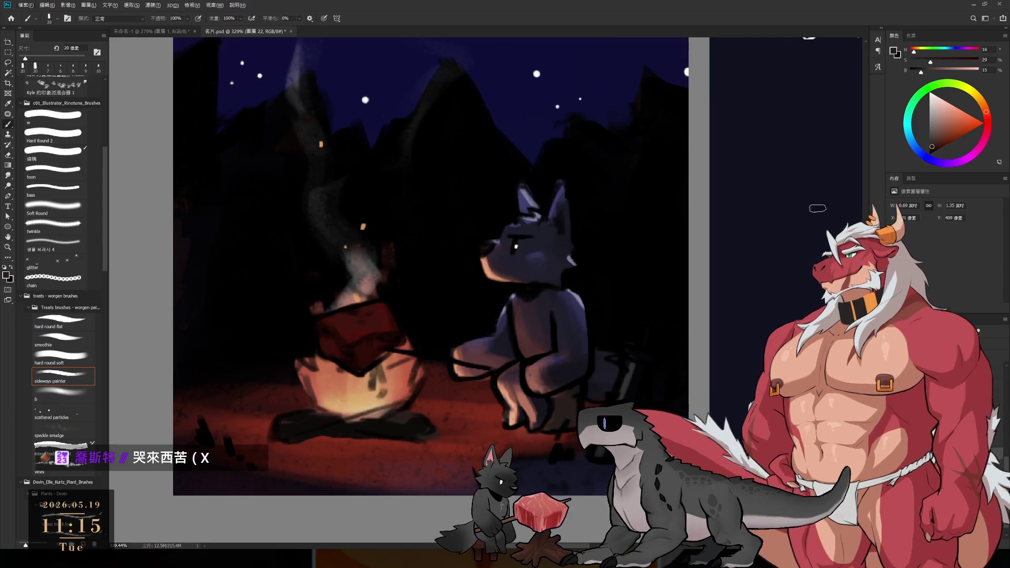
{"action": "left_click", "coordinate": [932, 62]}
{"action": "left_click_drag", "start_coordinate": [918, 73], "coordinate": [916, 72]}
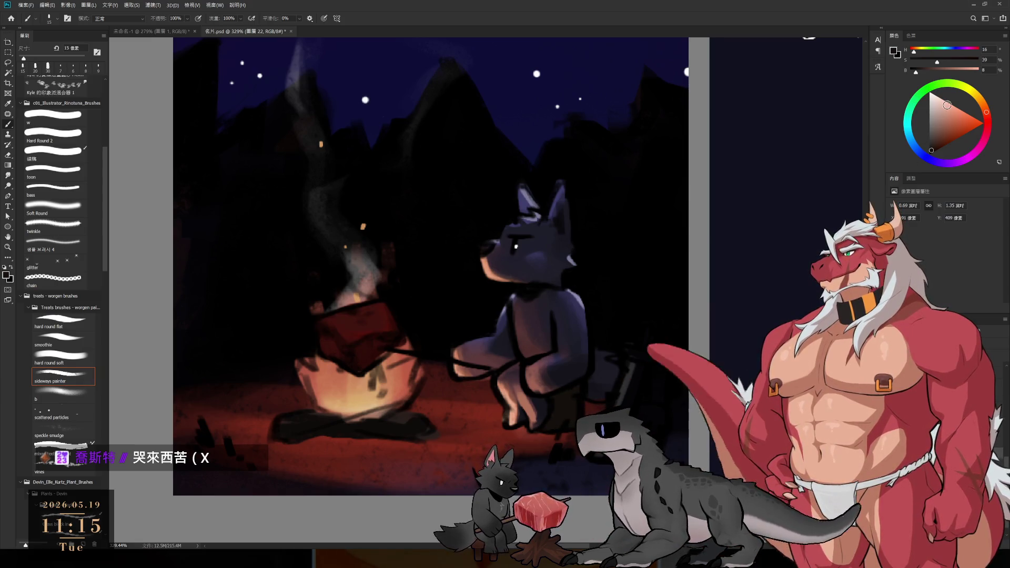
{"action": "left_click", "coordinate": [957, 62]}
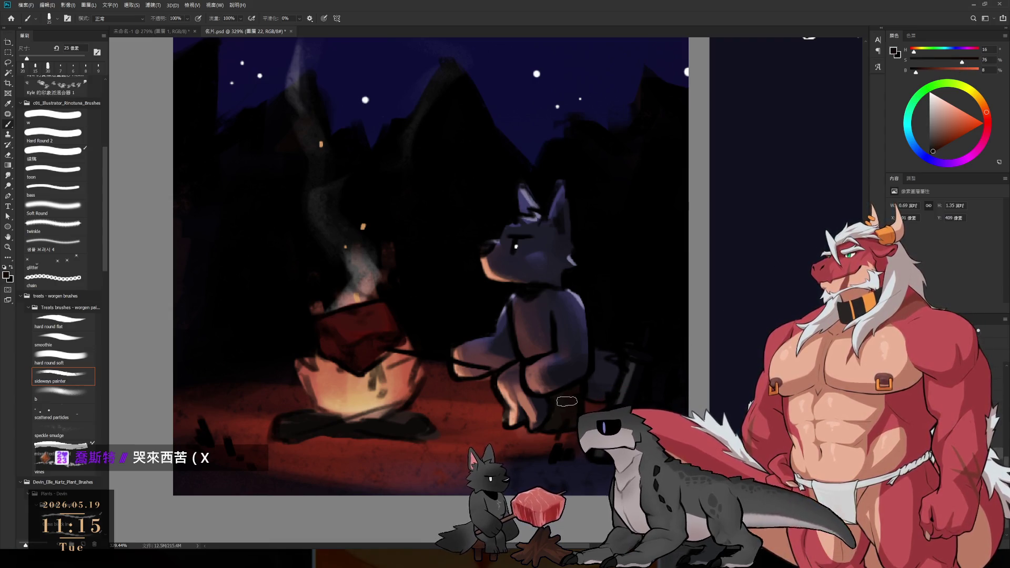
{"action": "left_click_drag", "start_coordinate": [567, 401], "coordinate": [574, 414]}
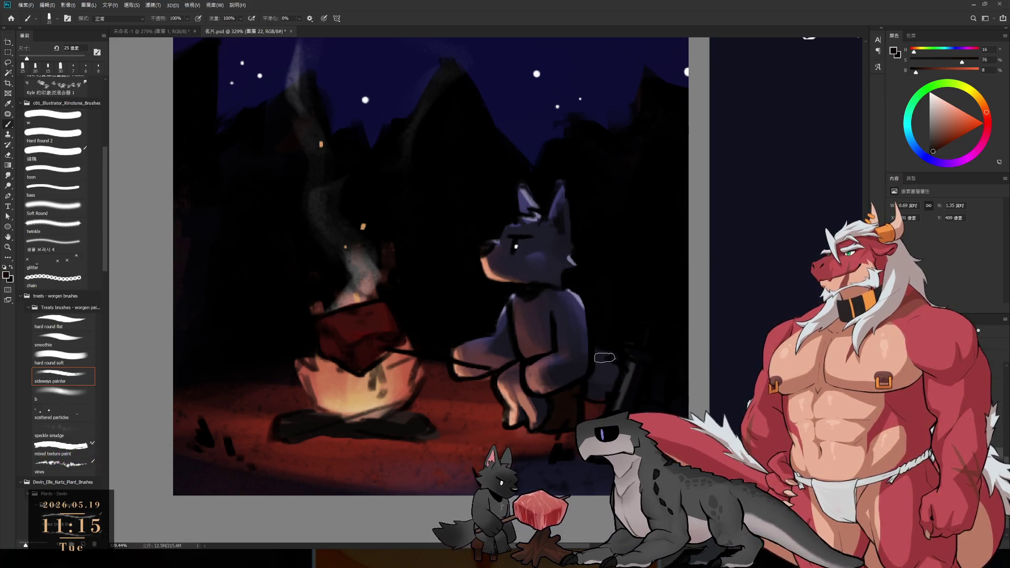
{"action": "left_click_drag", "start_coordinate": [538, 371], "coordinate": [612, 374]}
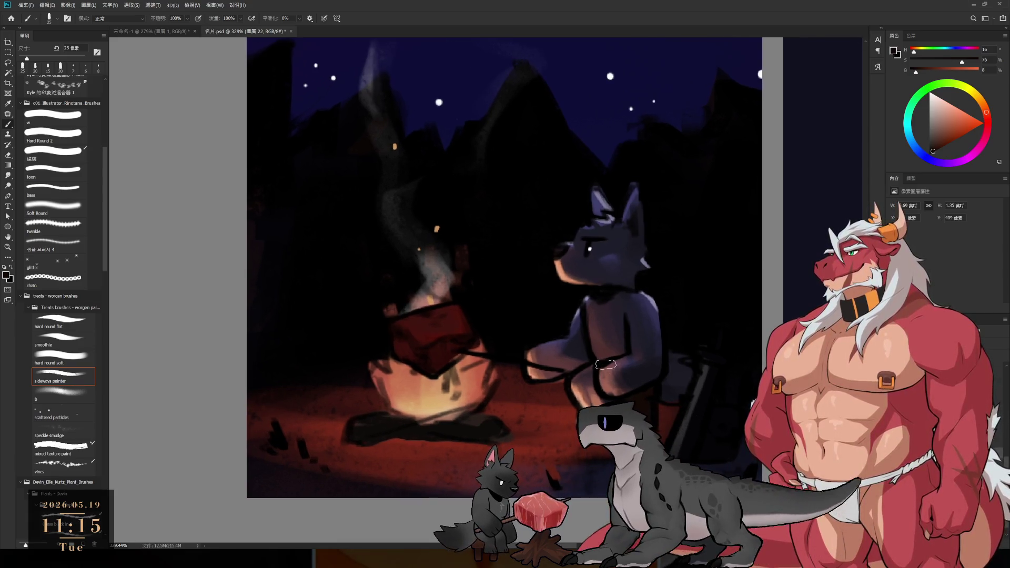
Sample the wolf's dark blue with a smaller brush, then make layer 24 active with the Eraser.
{"action": "left_click", "coordinate": [597, 262], "text": "alt"}
{"action": "key", "text": "bracketleft"}
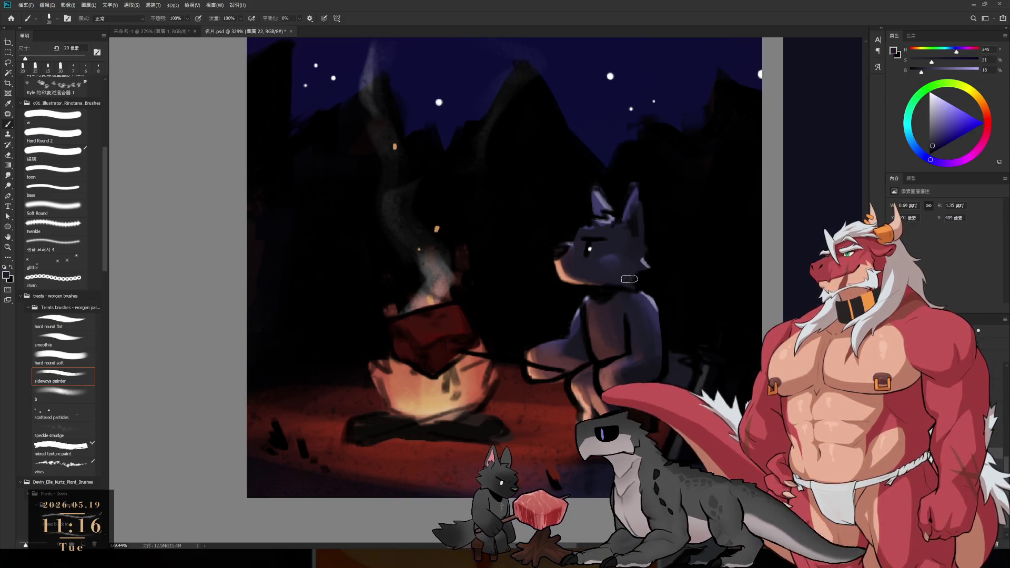
{"action": "mouse_move", "coordinate": [603, 268]}
{"action": "left_mouse_down"}
{"action": "mouse_move", "coordinate": [537, 242]}
{"action": "mouse_move", "coordinate": [676, 295]}
{"action": "left_mouse_up"}
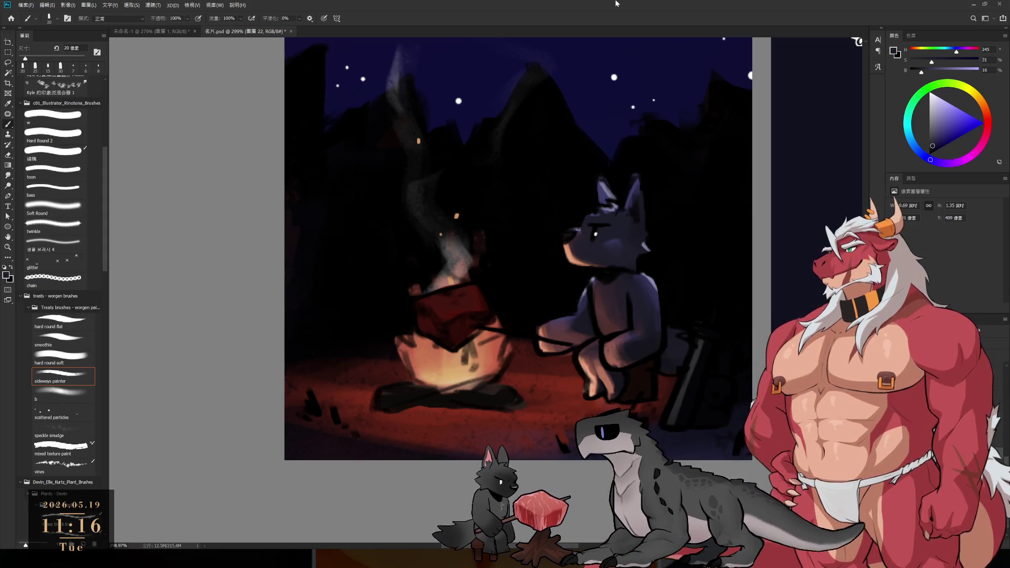
{"action": "left_click", "coordinate": [634, 333], "text": "ctrl"}
{"action": "key", "text": "e"}
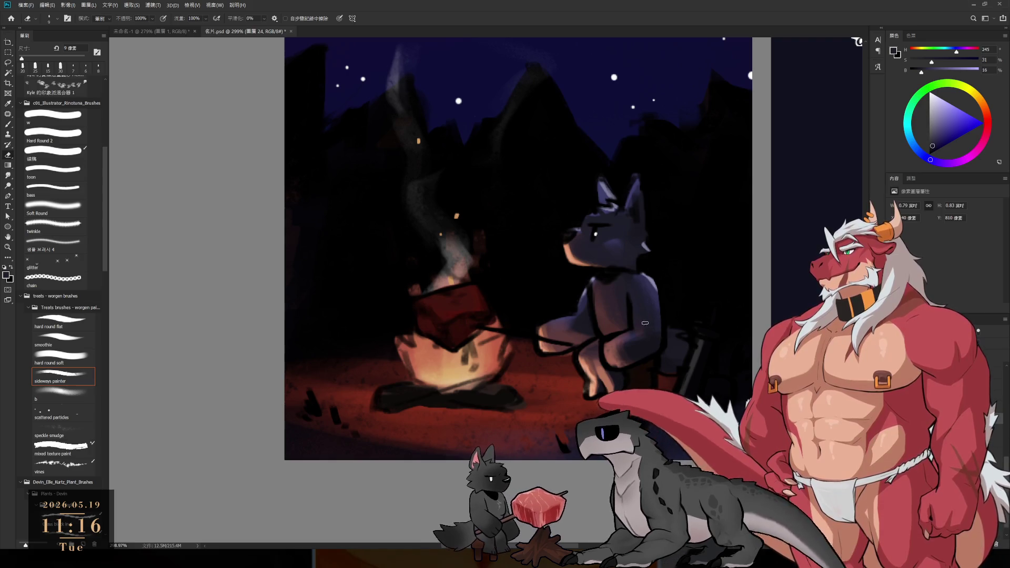
Enlarge the eraser, sample near-black, and erase to lighten part of the wolf's leg.
{"action": "key", "text": "bracketright"}
{"action": "key", "text": "bracketright"}
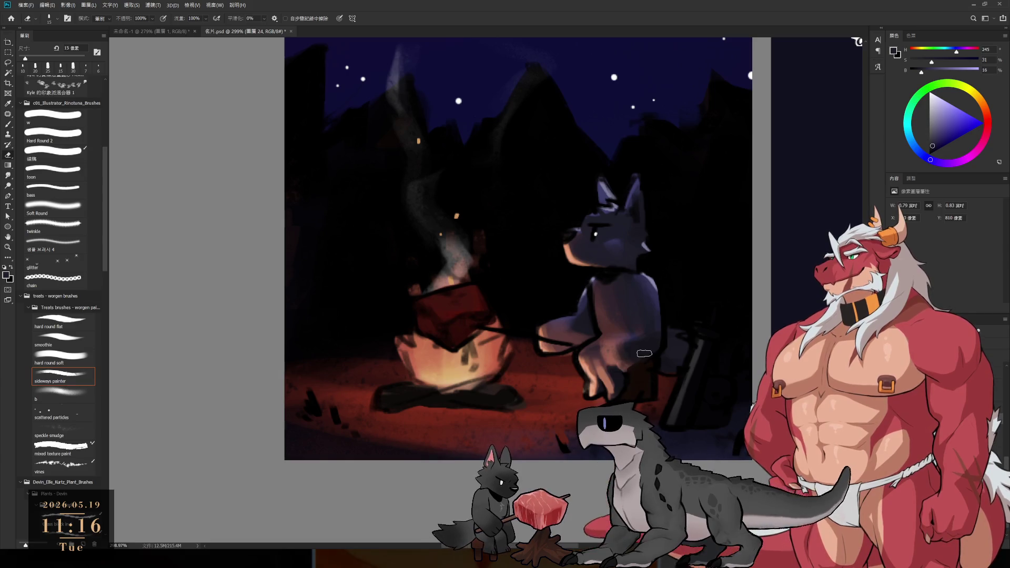
{"action": "key", "text": "bracketright"}
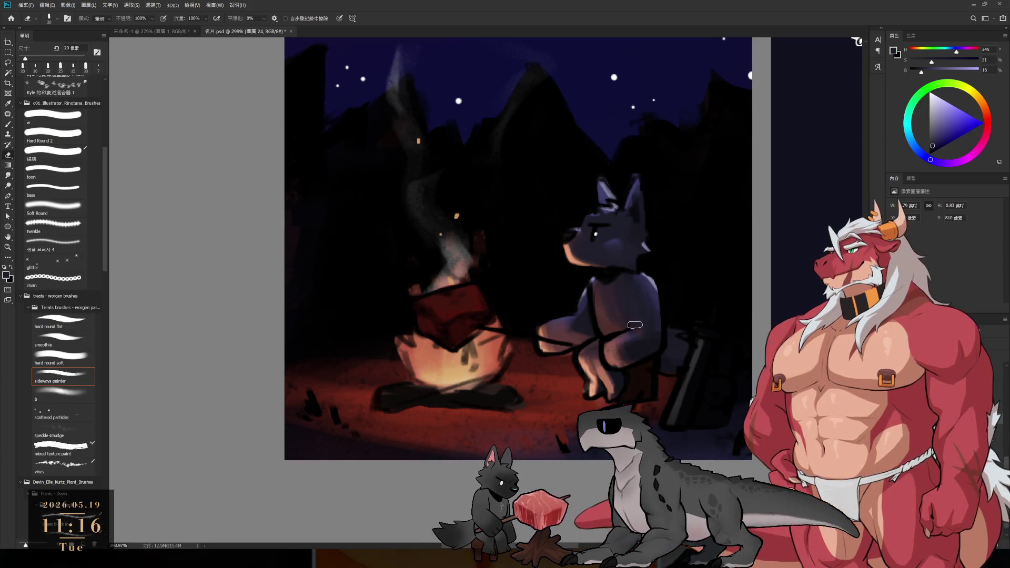
{"action": "key", "text": "b"}
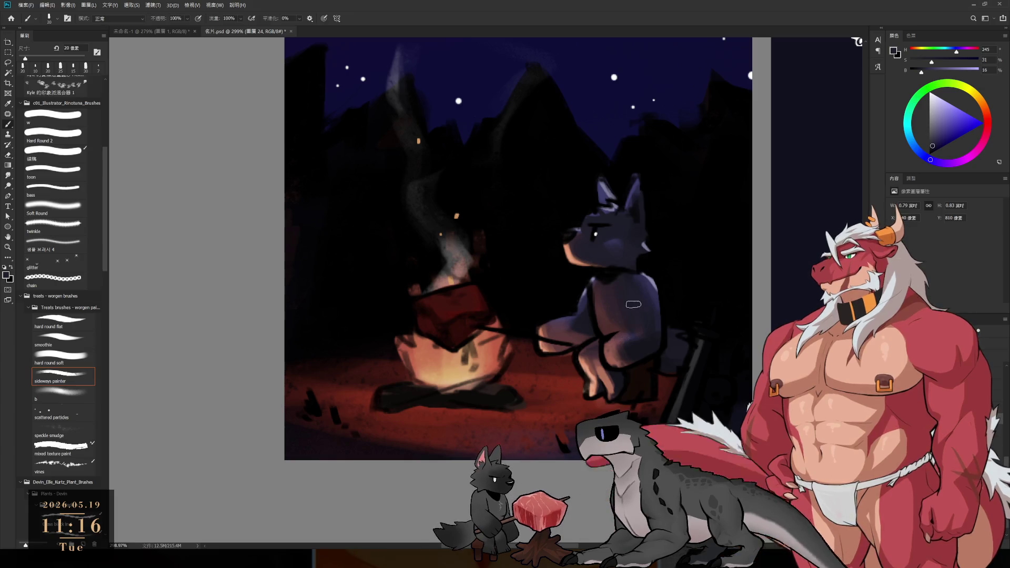
{"action": "left_click", "coordinate": [652, 318], "text": "alt"}
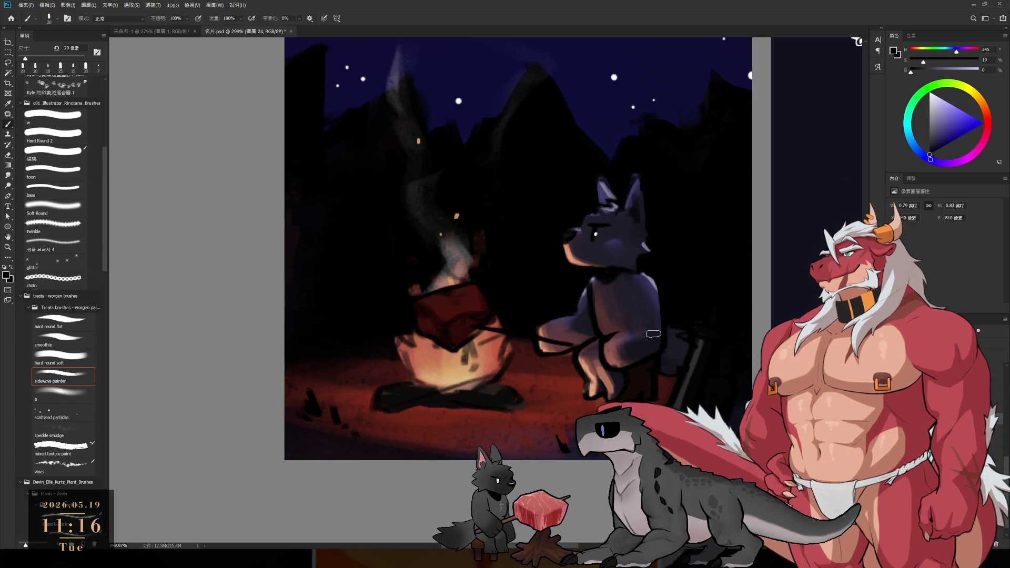
{"action": "key", "text": "e"}
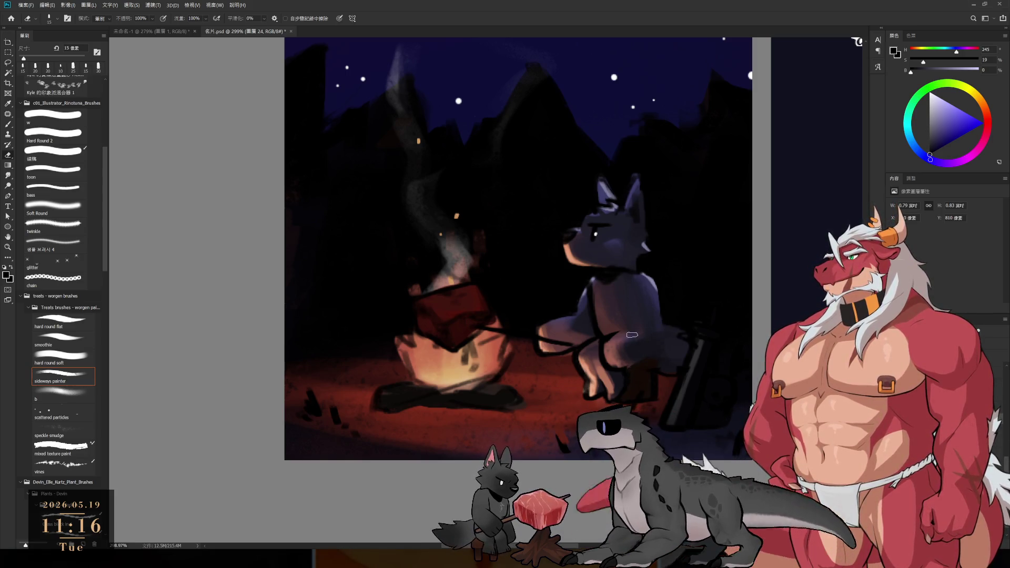
{"action": "left_click_drag", "start_coordinate": [622, 331], "coordinate": [605, 348]}
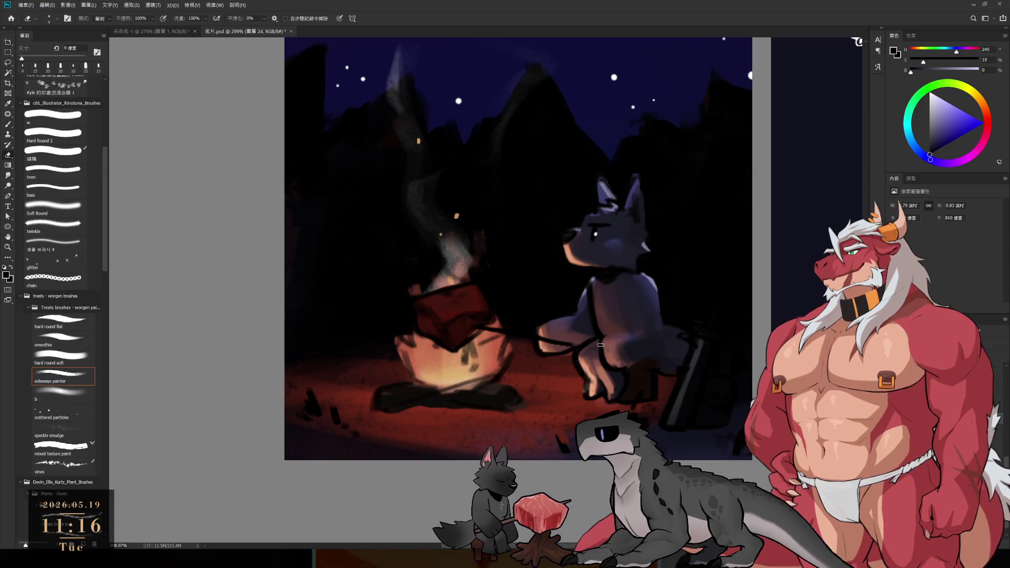
With a slightly smaller brush, repaint the wolf's right side in lighter purple instead of dark strokes.
{"action": "key", "text": "b"}
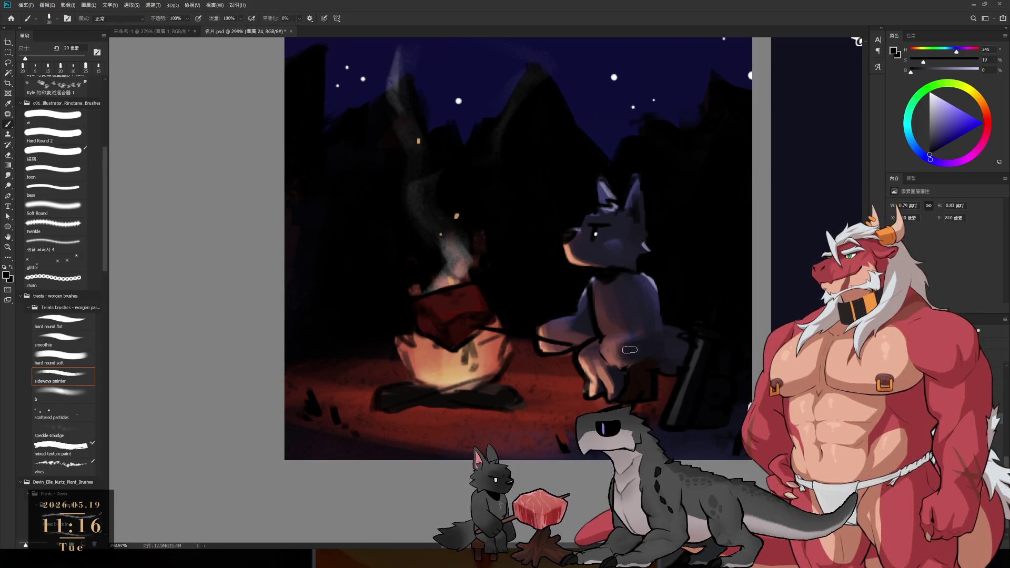
{"action": "key", "text": "bracketleft"}
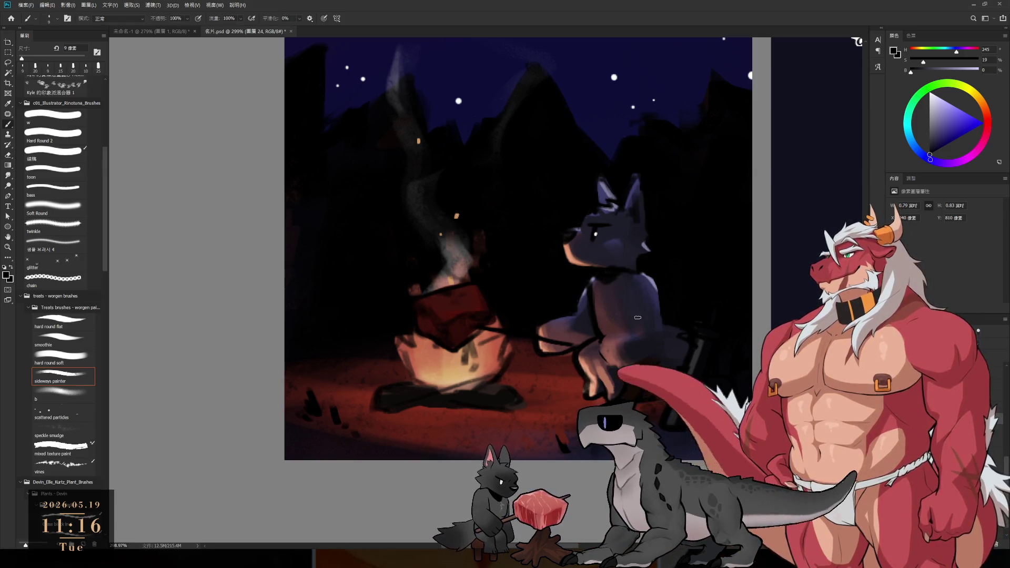
{"action": "left_click_drag", "start_coordinate": [638, 300], "coordinate": [600, 351]}
{"action": "key", "text": "ctrl+z"}
{"action": "key", "text": "ctrl+z"}
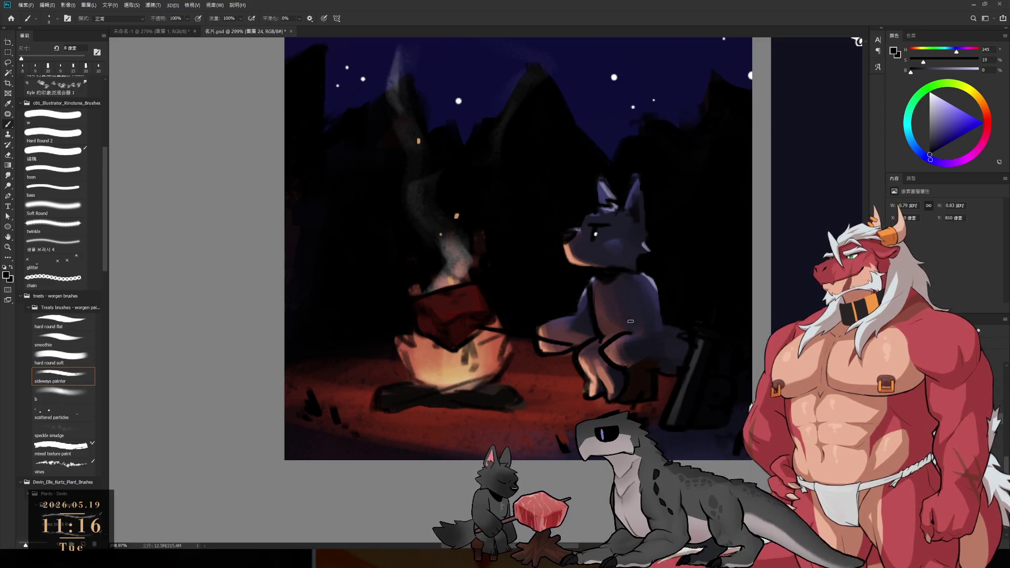
{"action": "mouse_move", "coordinate": [657, 295]}
{"action": "left_mouse_down"}
{"action": "mouse_move", "coordinate": [667, 329]}
{"action": "mouse_move", "coordinate": [658, 360]}
{"action": "left_mouse_up"}
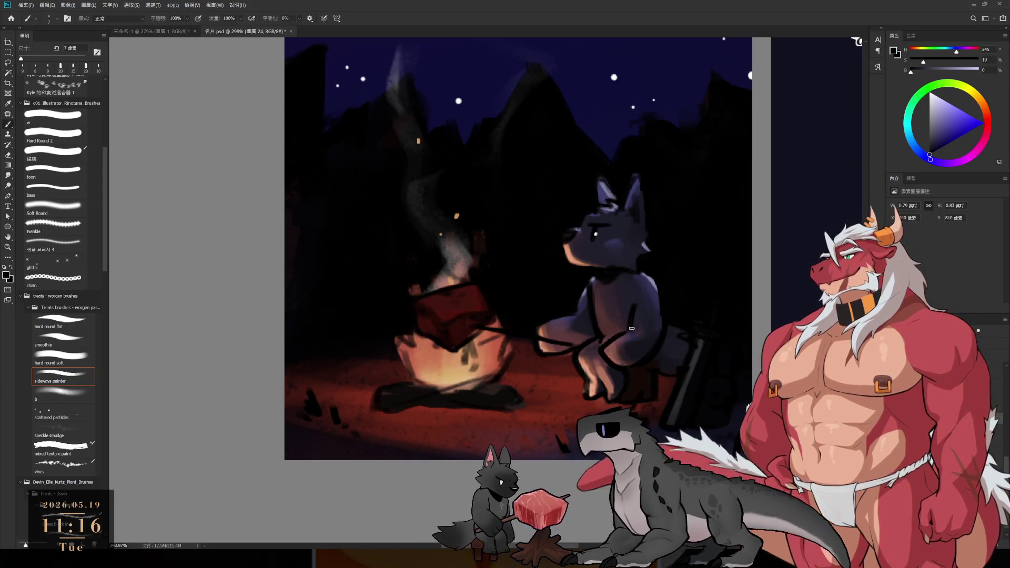
Erase rough marks around the wolf's neck with a 10 px eraser, then return to a 6 px brush.
{"action": "key", "text": "e"}
{"action": "key", "text": "b"}
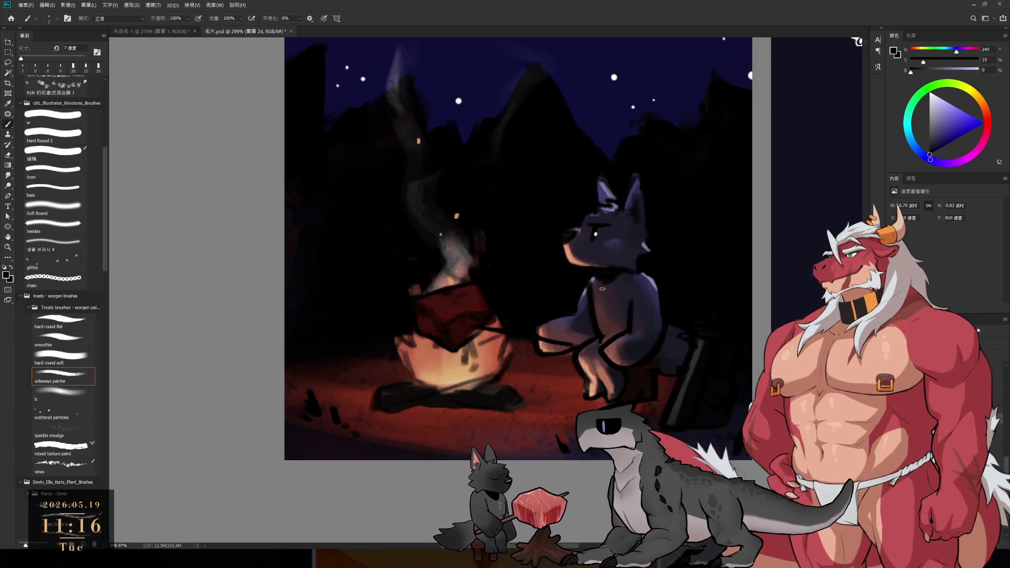
{"action": "key", "text": "e"}
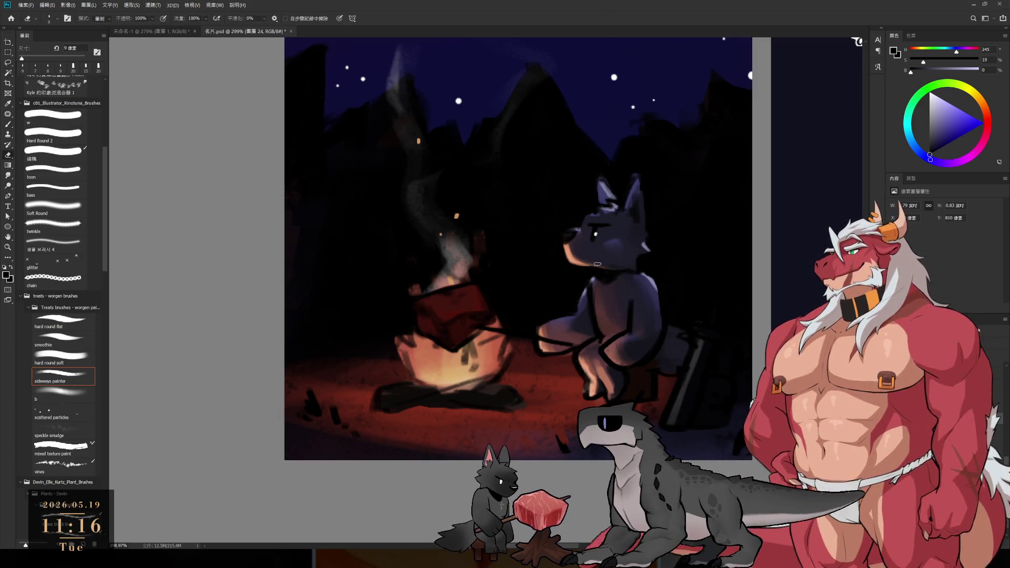
{"action": "key", "text": "bracketright"}
{"action": "left_click_drag", "start_coordinate": [627, 266], "coordinate": [609, 261]}
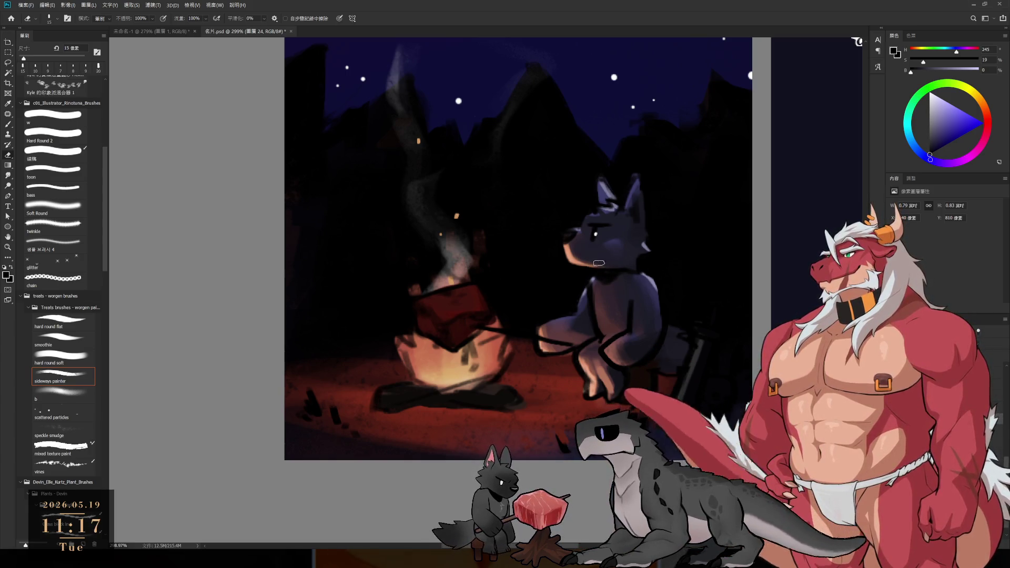
{"action": "key", "text": "b"}
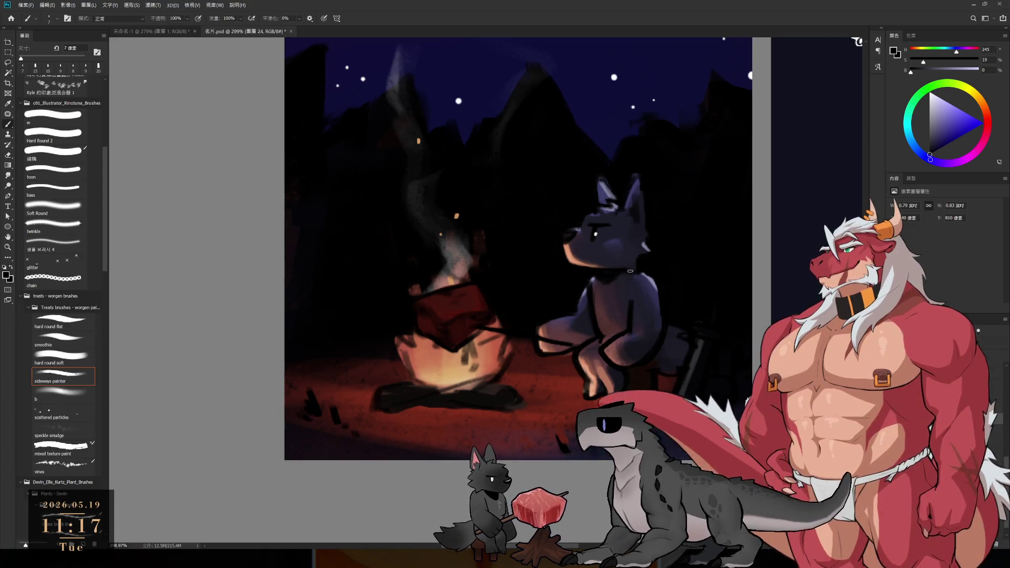
{"action": "scroll", "coordinate": [620, 264], "scroll_direction": "up", "scroll_amount": 3}
{"action": "scroll", "coordinate": [621, 263], "scroll_direction": "up", "scroll_amount": 2}
{"action": "key", "text": "e"}
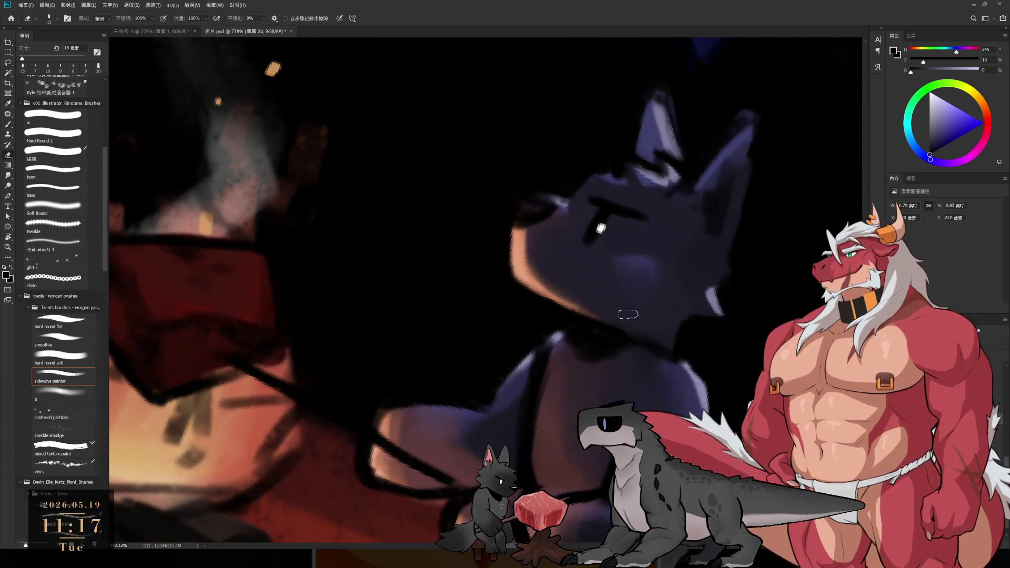
{"action": "key", "text": "b"}
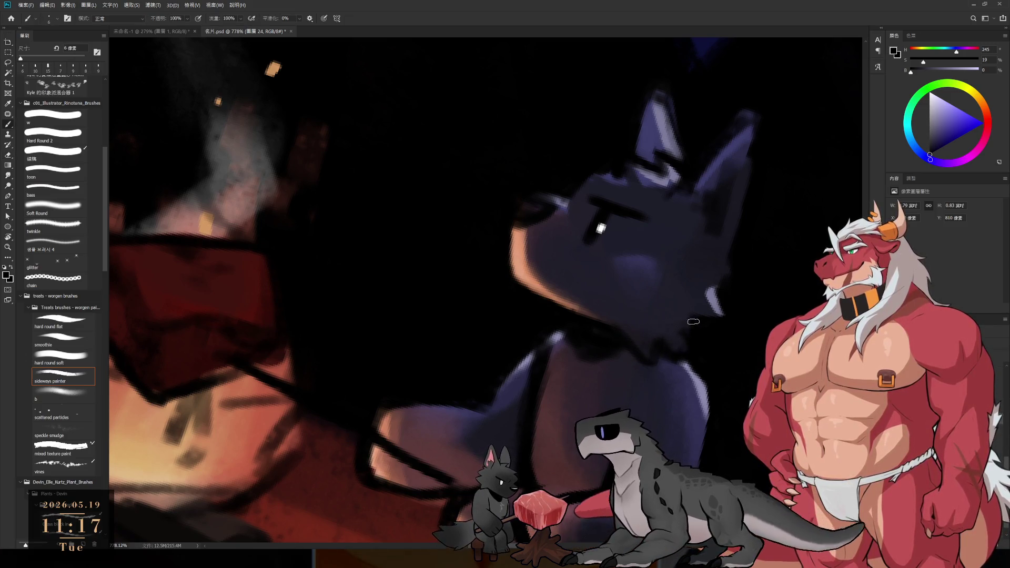
{"action": "scroll", "coordinate": [682, 359], "scroll_direction": "down", "scroll_amount": 5}
Tilt and zoom the canvas view, bringing more of the scene above the wolf into view.
{"action": "key", "text": "r"}
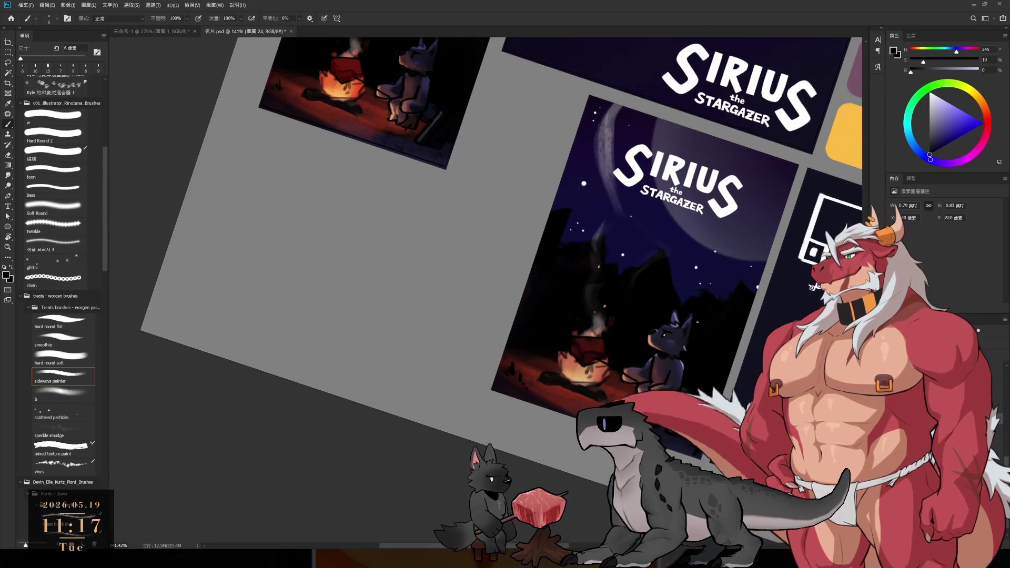
{"action": "left_click_drag", "start_coordinate": [684, 337], "coordinate": [774, 223]}
{"action": "scroll", "coordinate": [596, 292], "scroll_direction": "up", "scroll_amount": 3}
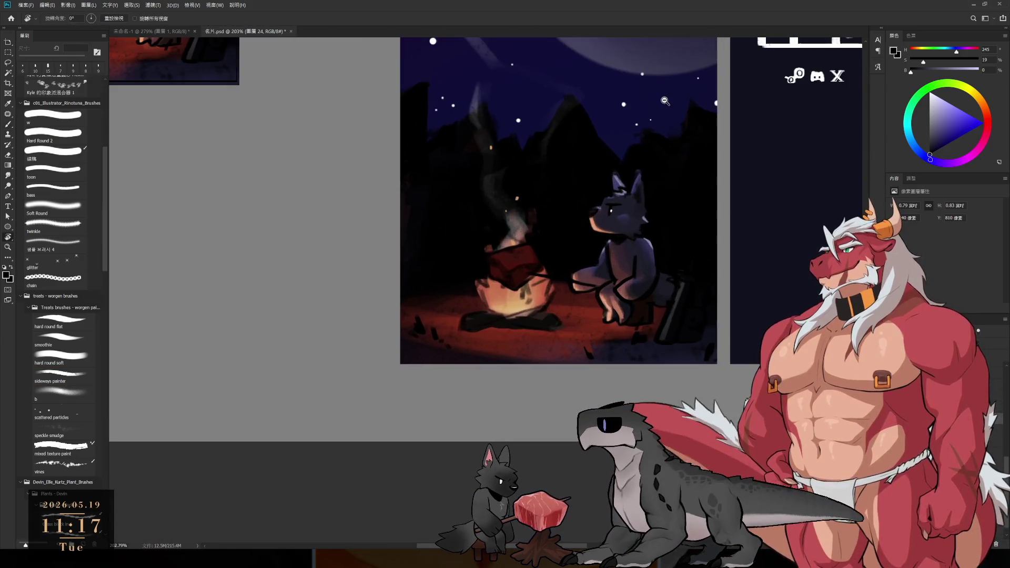
{"action": "scroll", "coordinate": [596, 292], "scroll_direction": "up", "scroll_amount": 3}
{"action": "key", "text": "e"}
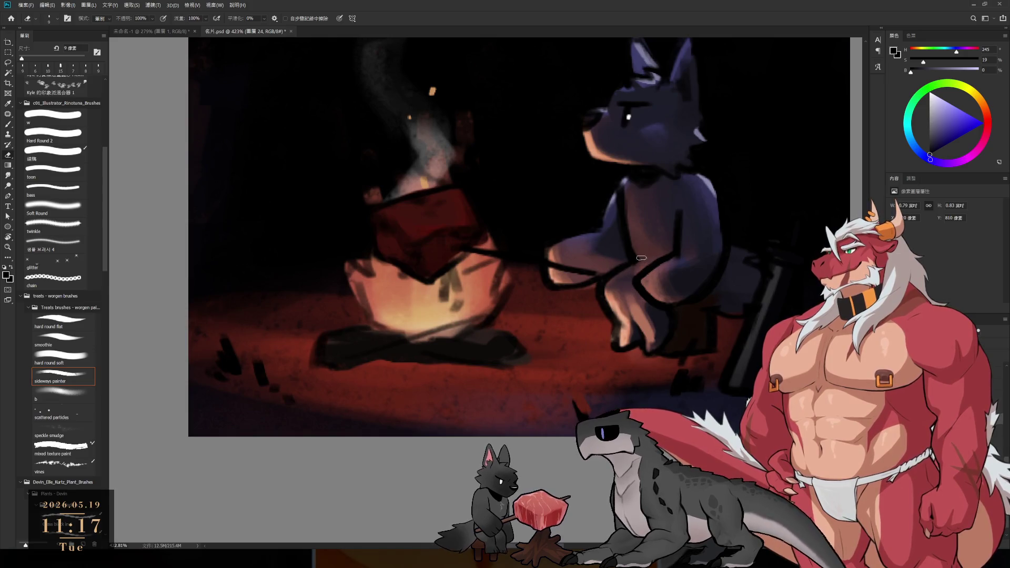
{"action": "key", "text": "b"}
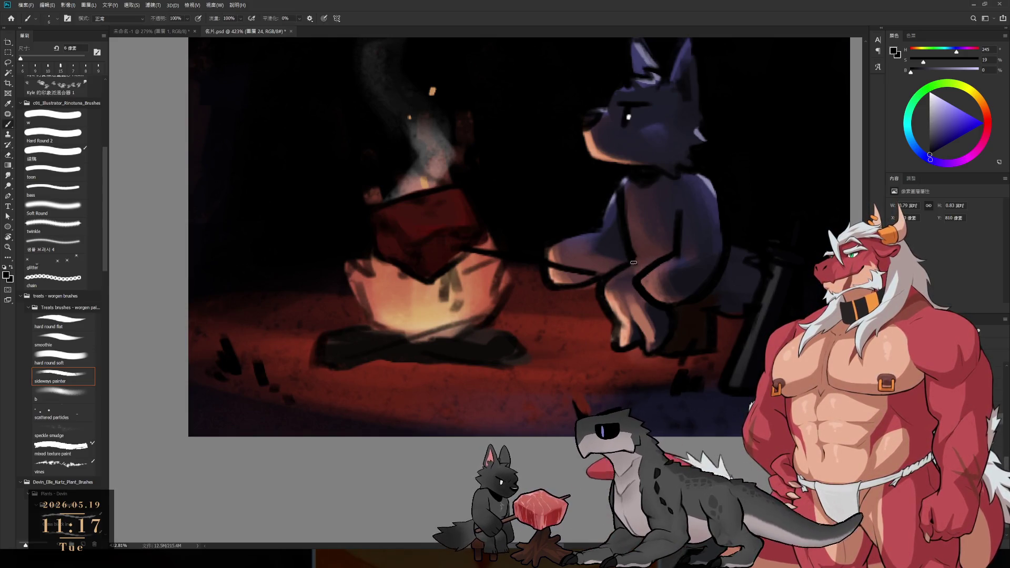
{"action": "key", "text": "e"}
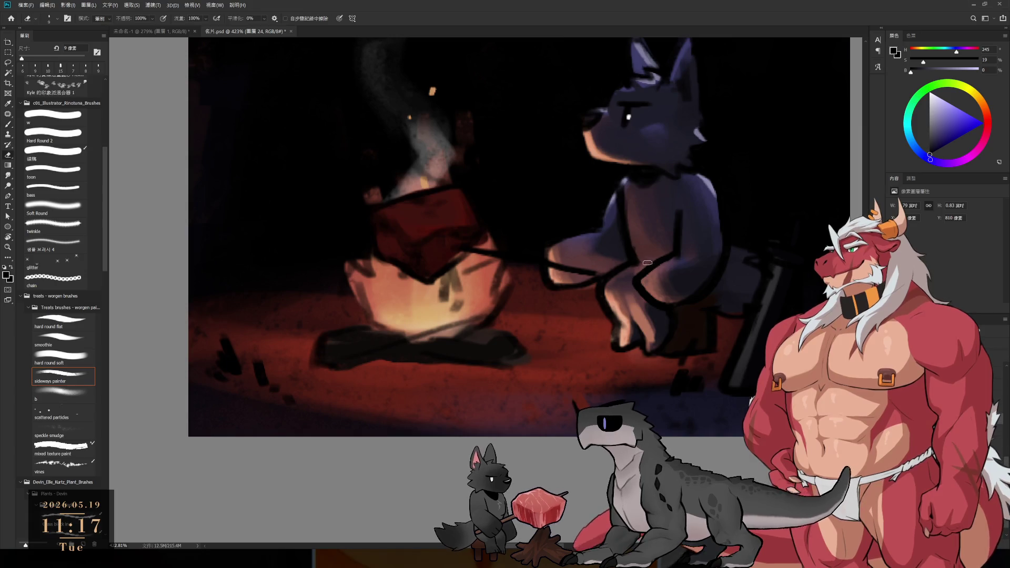
{"action": "left_click_drag", "start_coordinate": [649, 238], "coordinate": [636, 338]}
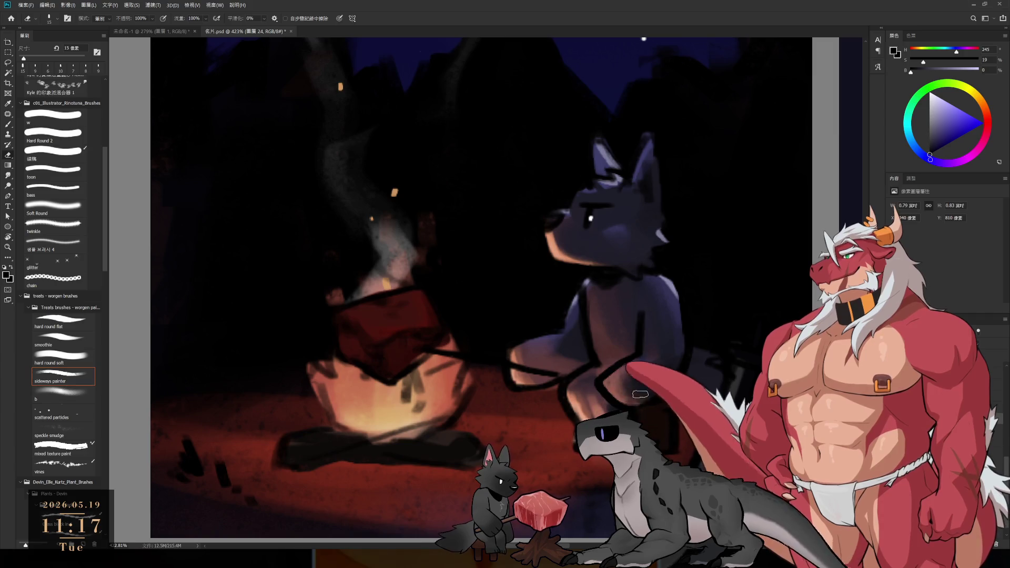
{"action": "key", "text": "b"}
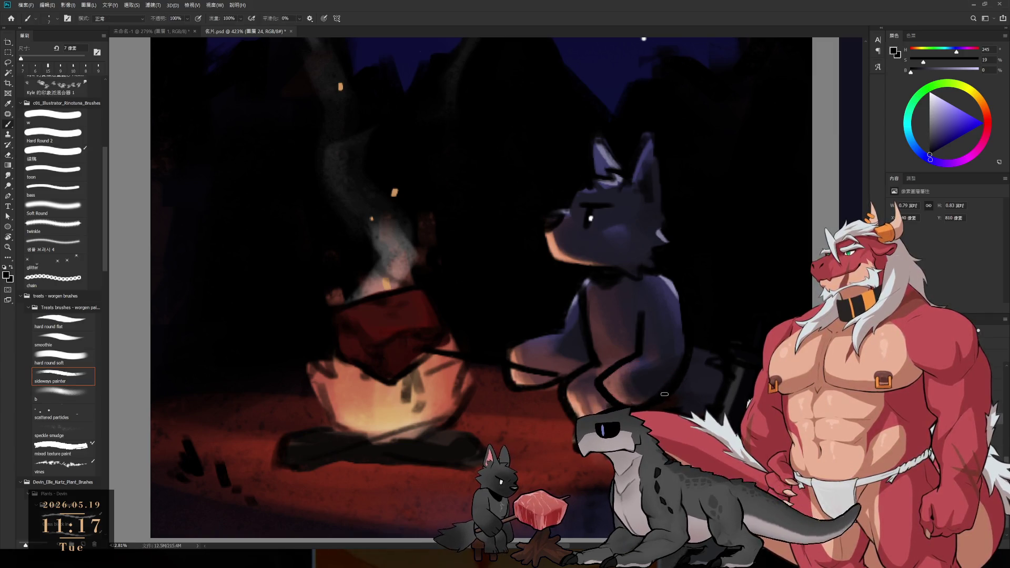
{"action": "key", "text": "e"}
{"action": "key", "text": "b"}
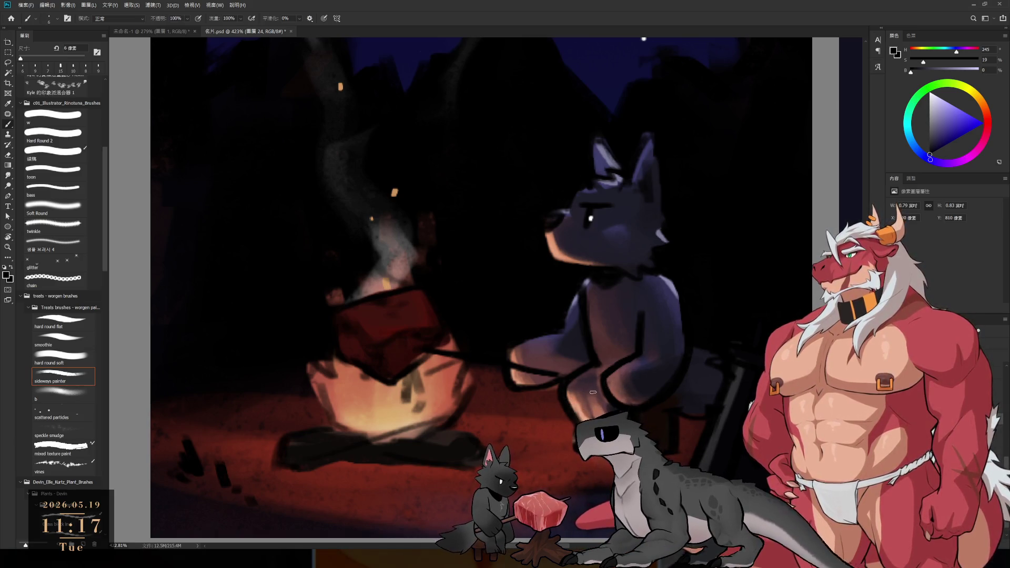
Rotate the canvas about 56°, draw a dark 5 px line by the wolf's paw, then reset rotation to 0°.
{"action": "key", "text": "r"}
{"action": "left_click_drag", "start_coordinate": [594, 392], "coordinate": [553, 329]}
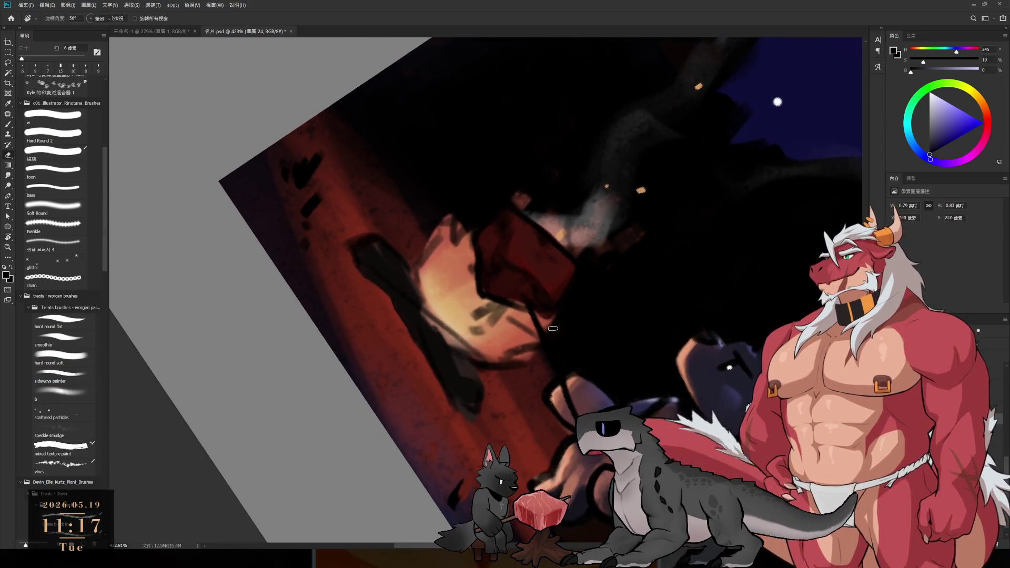
{"action": "key", "text": "e"}
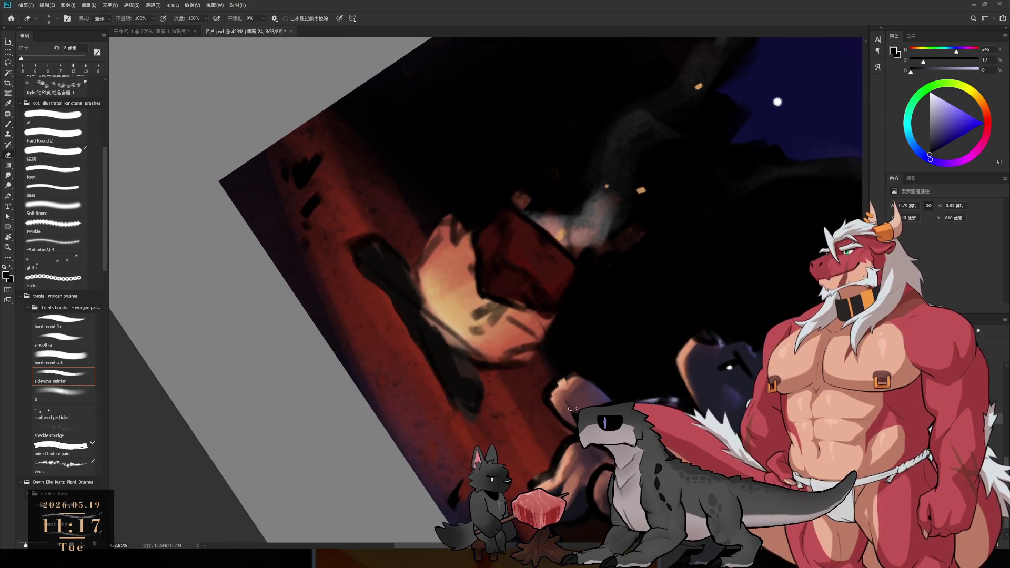
{"action": "key", "text": "b"}
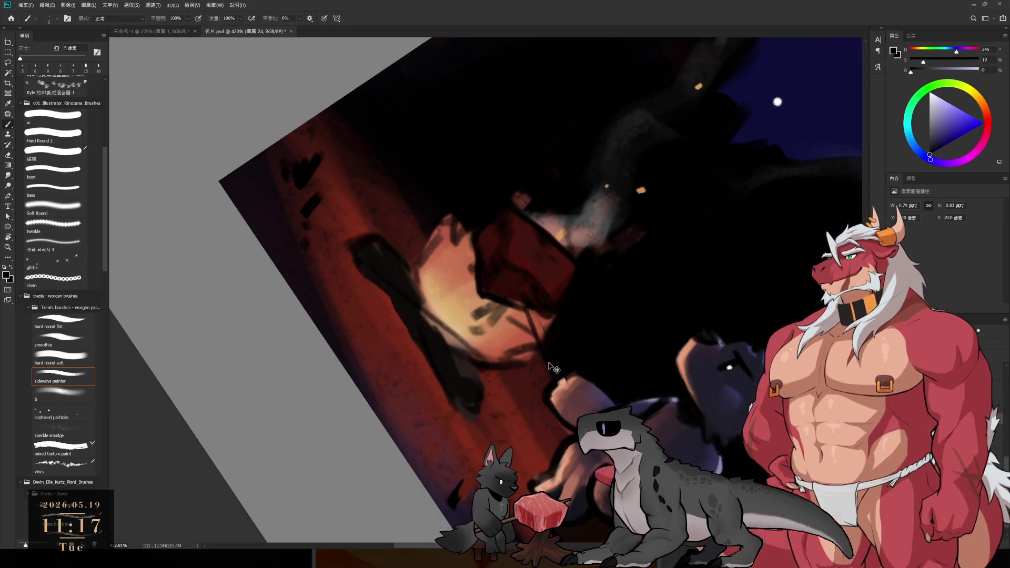
{"action": "left_click_drag", "start_coordinate": [542, 341], "coordinate": [527, 302]}
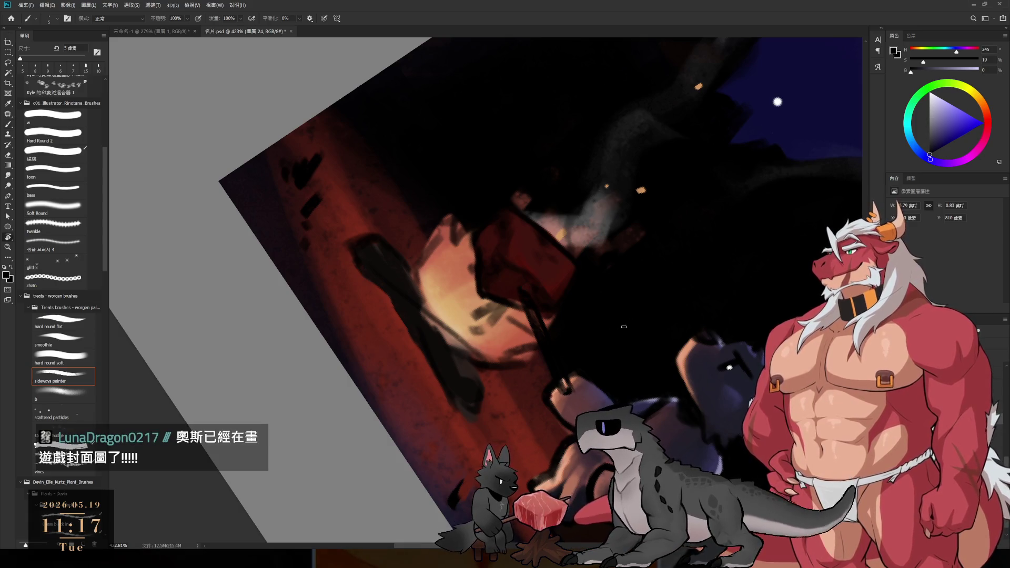
{"action": "key", "text": "r"}
{"action": "key", "text": "Escape"}
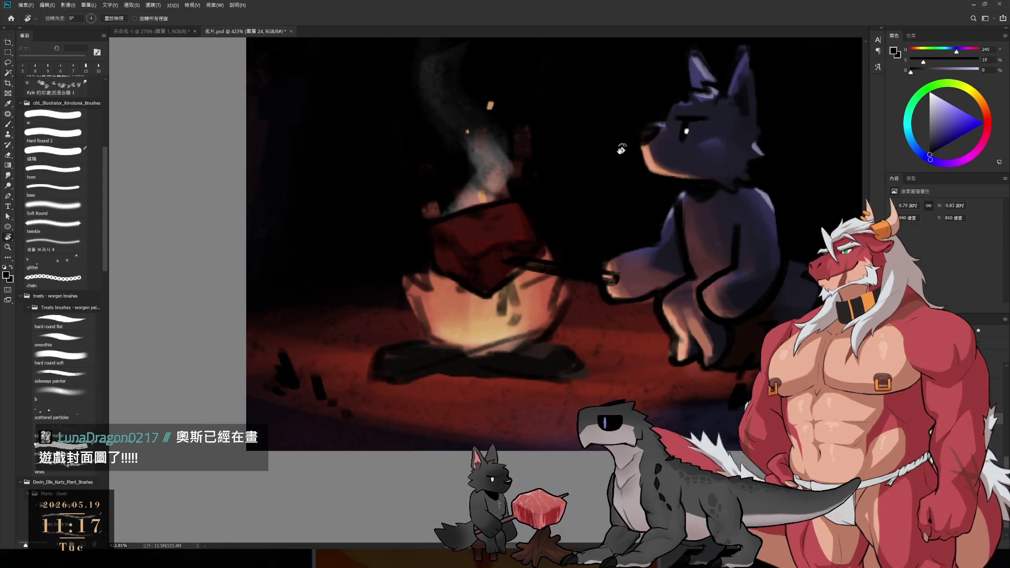
{"action": "left_click_drag", "start_coordinate": [670, 196], "coordinate": [597, 306]}
{"action": "scroll", "coordinate": [597, 305], "scroll_direction": "down", "scroll_amount": 3}
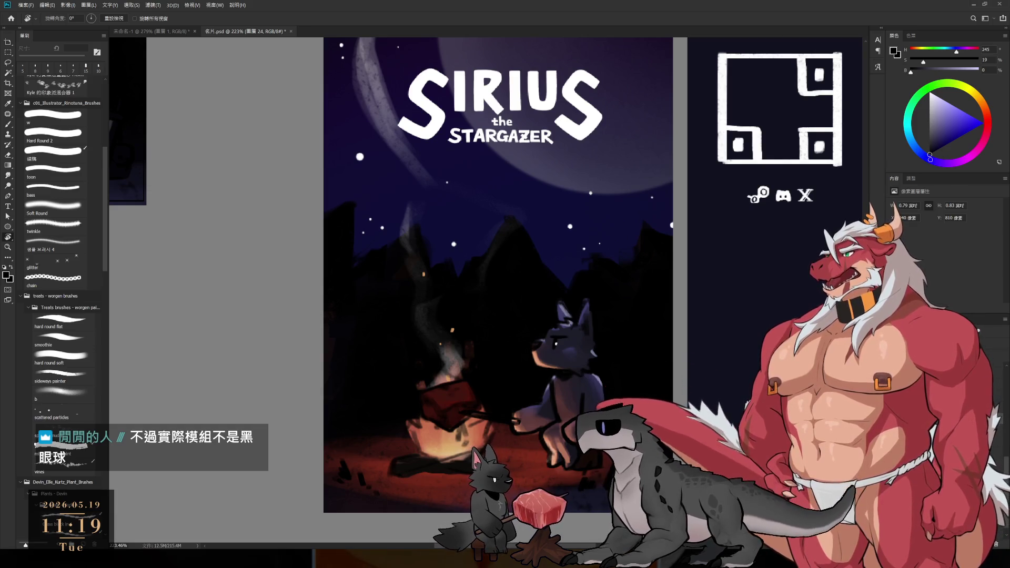
Adjust the zoom on the wolf and campfire, then return to the Brush tool.
{"action": "scroll", "coordinate": [619, 358], "scroll_direction": "down", "scroll_amount": 3}
{"action": "scroll", "coordinate": [618, 357], "scroll_direction": "down", "scroll_amount": 3}
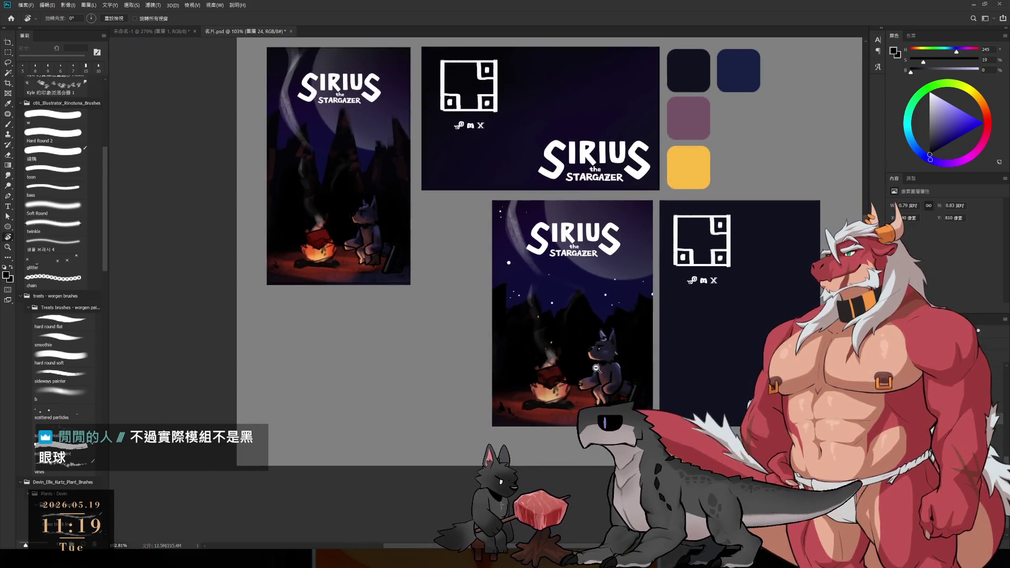
{"action": "scroll", "coordinate": [594, 392], "scroll_direction": "up", "scroll_amount": 6}
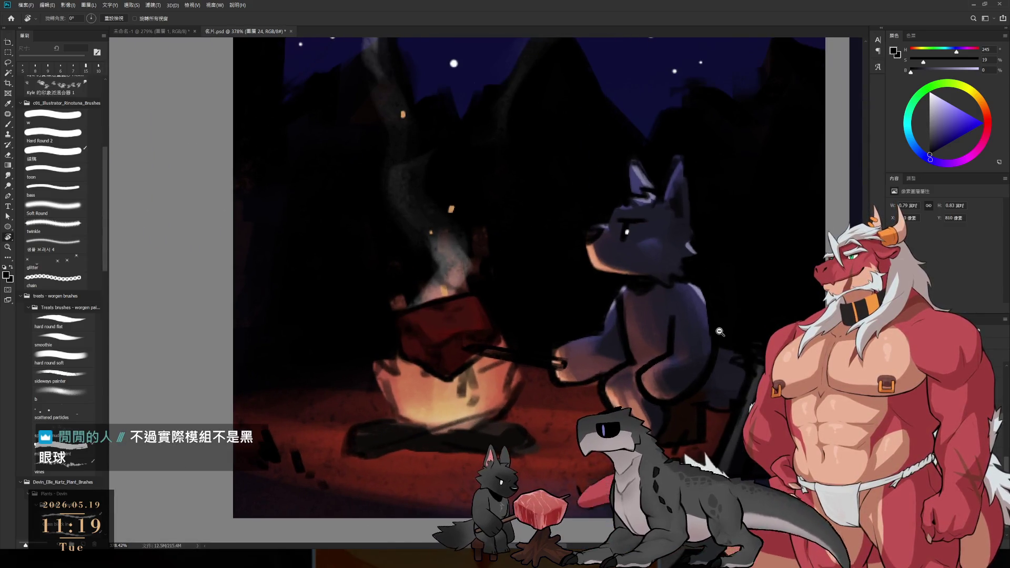
{"action": "key", "text": "b"}
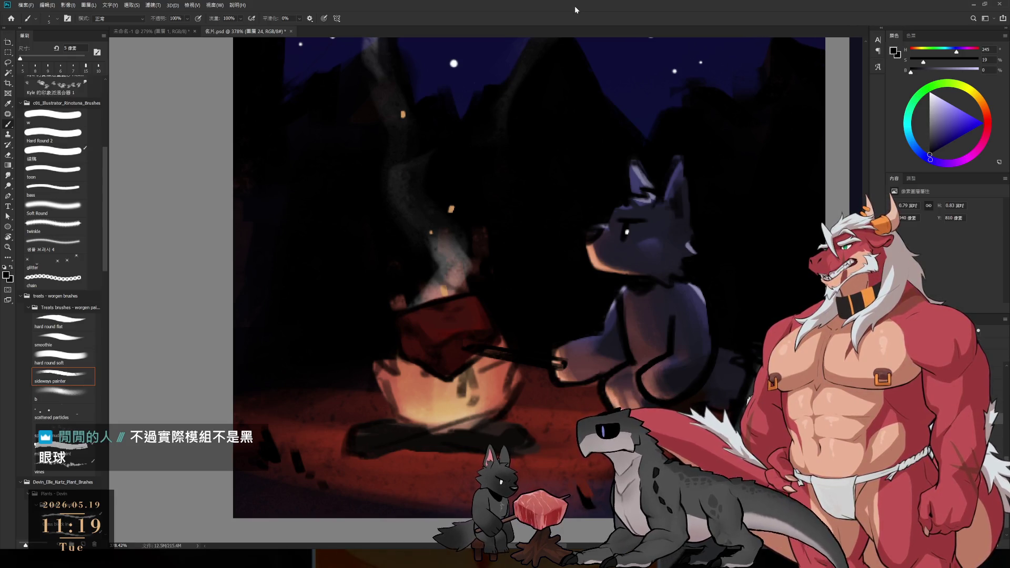
Paint white into the wolf's eye highlight, then trim its right edge with black from the eyelid.
{"action": "scroll", "coordinate": [647, 266], "scroll_direction": "up", "scroll_amount": 5}
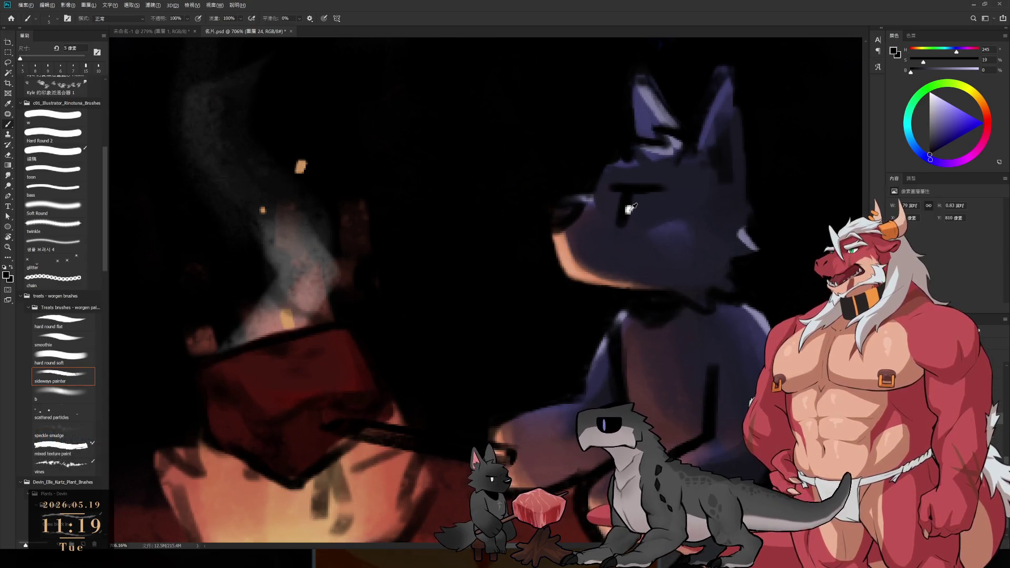
{"action": "key", "text": "x"}
{"action": "key", "text": "bracketleft"}
{"action": "left_click_drag", "start_coordinate": [627, 191], "coordinate": [626, 216]}
{"action": "left_click", "coordinate": [640, 183], "text": "alt"}
{"action": "key", "text": "bracketleft"}
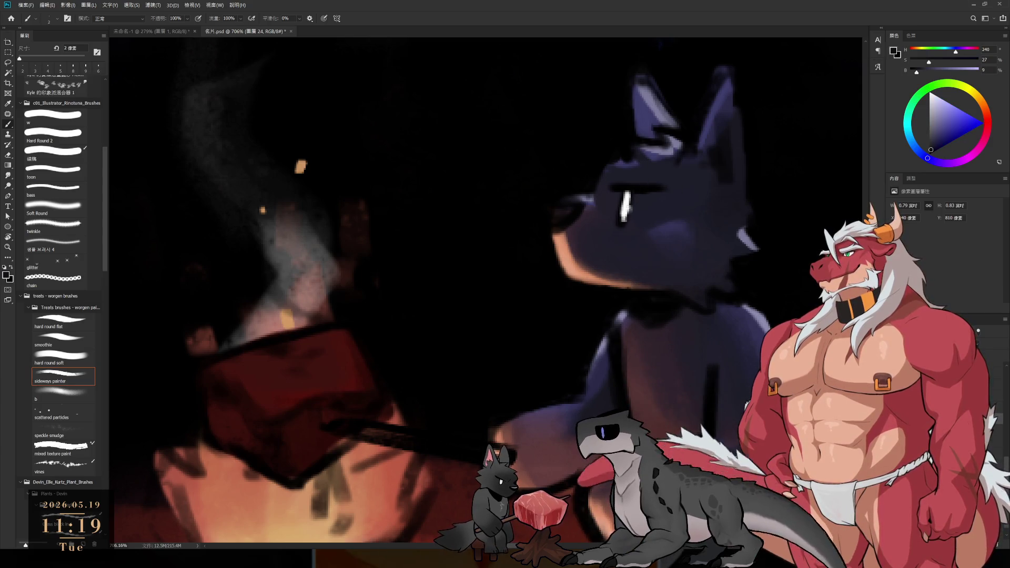
{"action": "key", "text": "bracketright"}
{"action": "left_click", "coordinate": [636, 188], "text": "alt"}
{"action": "mouse_move", "coordinate": [633, 194]}
{"action": "left_mouse_down"}
{"action": "mouse_move", "coordinate": [619, 223]}
{"action": "mouse_move", "coordinate": [683, 239]}
{"action": "mouse_move", "coordinate": [678, 251]}
{"action": "mouse_move", "coordinate": [654, 255]}
{"action": "mouse_move", "coordinate": [655, 298]}
{"action": "left_mouse_up"}
Brighten the eye highlight with fine white strokes and widen its left edge using a 3 px brush.
{"action": "key", "text": "x"}
{"action": "key", "text": "bracketleft"}
{"action": "key", "text": "bracketleft"}
{"action": "key", "text": "bracketright"}
{"action": "left_click_drag", "start_coordinate": [661, 254], "coordinate": [647, 313]}
{"action": "left_click", "coordinate": [672, 242], "text": "alt"}
{"action": "key", "text": "bracketright"}
{"action": "key", "text": "bracketright"}
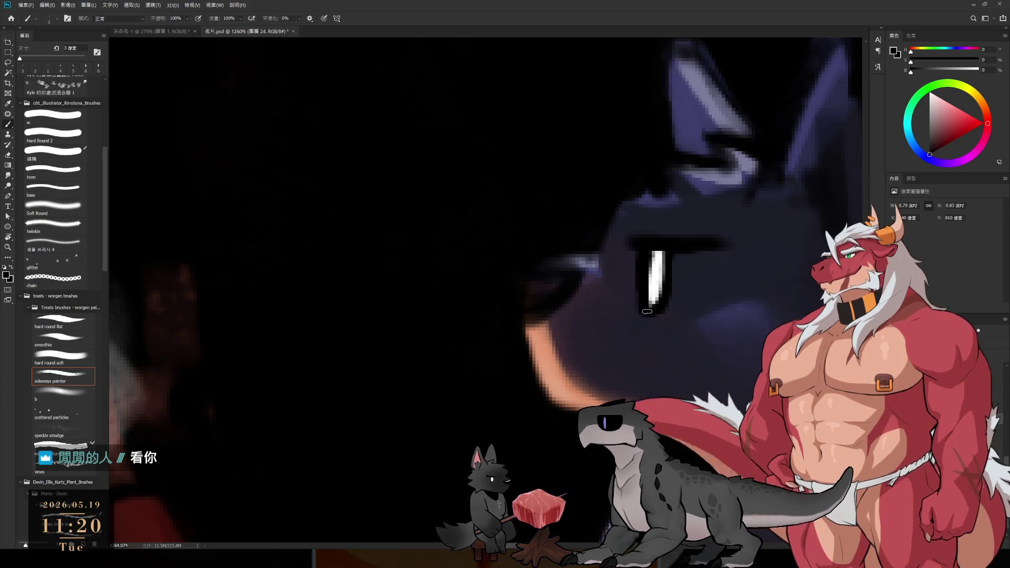
{"action": "left_click", "coordinate": [656, 278], "text": "alt"}
{"action": "mouse_move", "coordinate": [652, 252]}
{"action": "left_mouse_down"}
{"action": "mouse_move", "coordinate": [650, 304]}
{"action": "mouse_move", "coordinate": [651, 270]}
{"action": "mouse_move", "coordinate": [672, 308]}
{"action": "mouse_move", "coordinate": [592, 279]}
{"action": "mouse_move", "coordinate": [615, 296]}
{"action": "mouse_move", "coordinate": [637, 272]}
{"action": "left_mouse_up"}
{"action": "left_click", "coordinate": [670, 273], "text": "alt"}
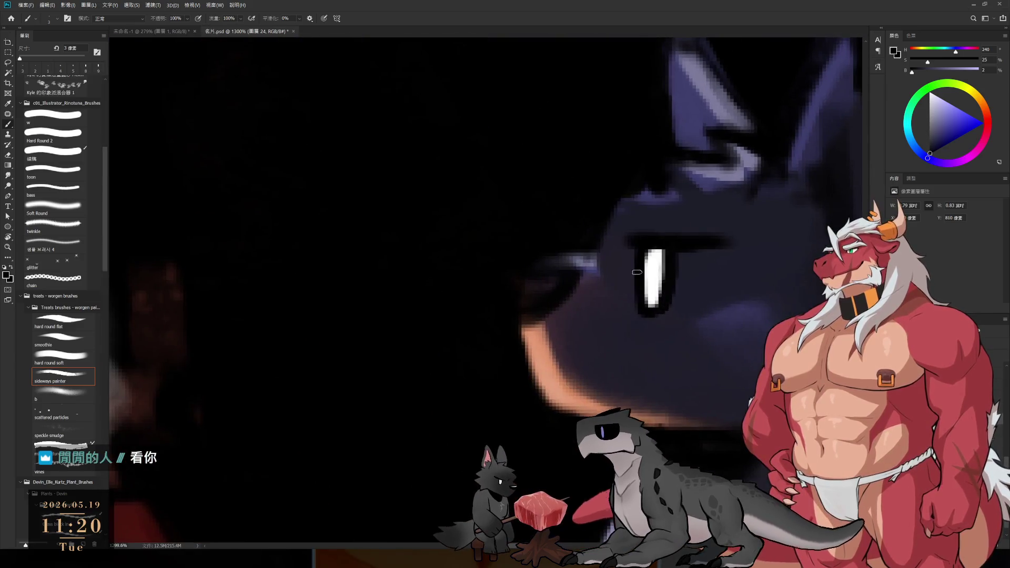
Sample dark face colours around the eye at 5 px and try a freehand selection around the eye.
{"action": "left_click", "coordinate": [670, 222], "text": "alt"}
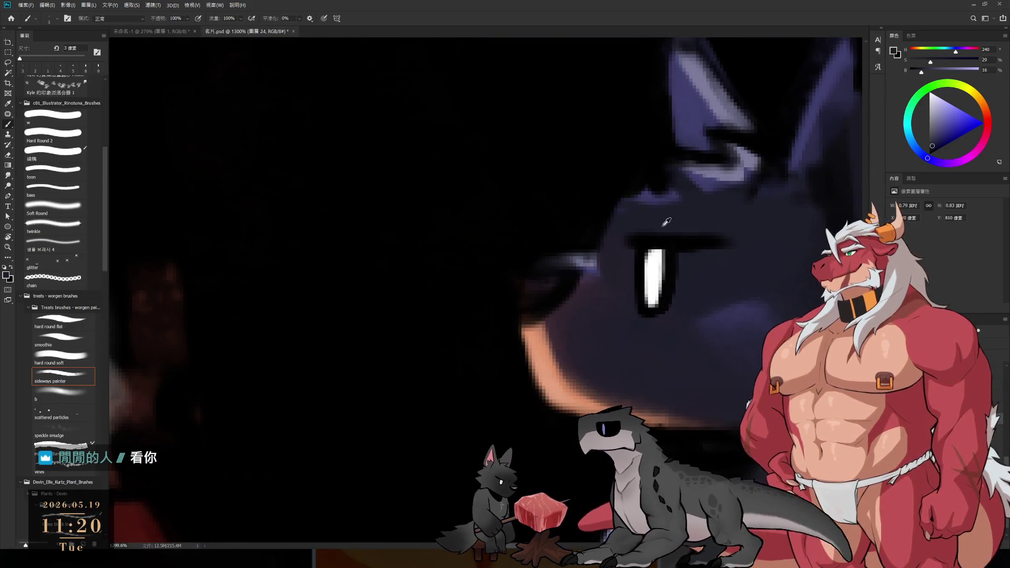
{"action": "key", "text": "bracketright"}
{"action": "key", "text": "bracketright"}
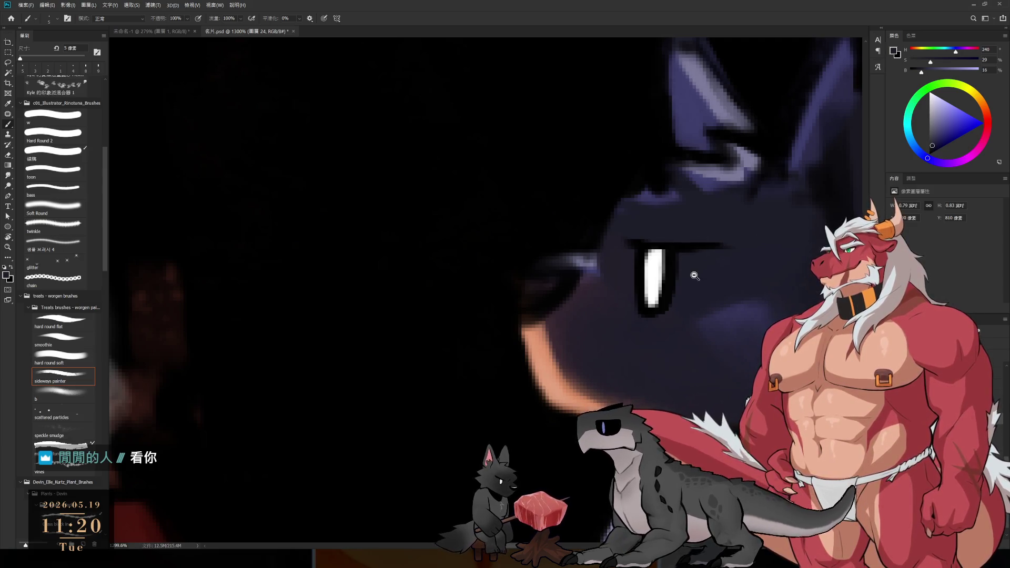
{"action": "scroll", "coordinate": [695, 276], "scroll_direction": "down", "scroll_amount": 8}
{"action": "scroll", "coordinate": [662, 248], "scroll_direction": "up", "scroll_amount": 7}
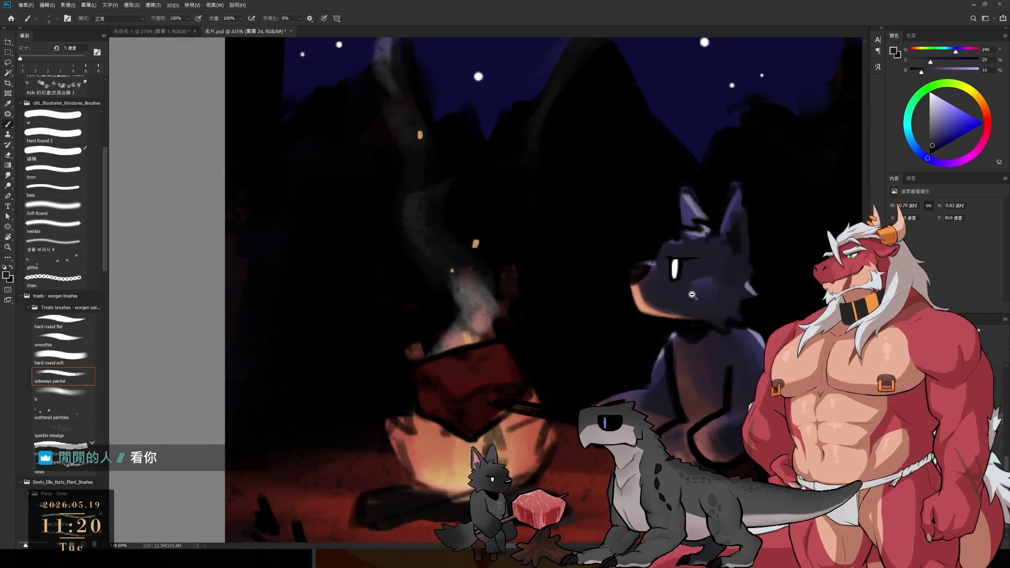
{"action": "scroll", "coordinate": [689, 296], "scroll_direction": "up", "scroll_amount": 5}
{"action": "left_click", "coordinate": [667, 261], "text": "alt"}
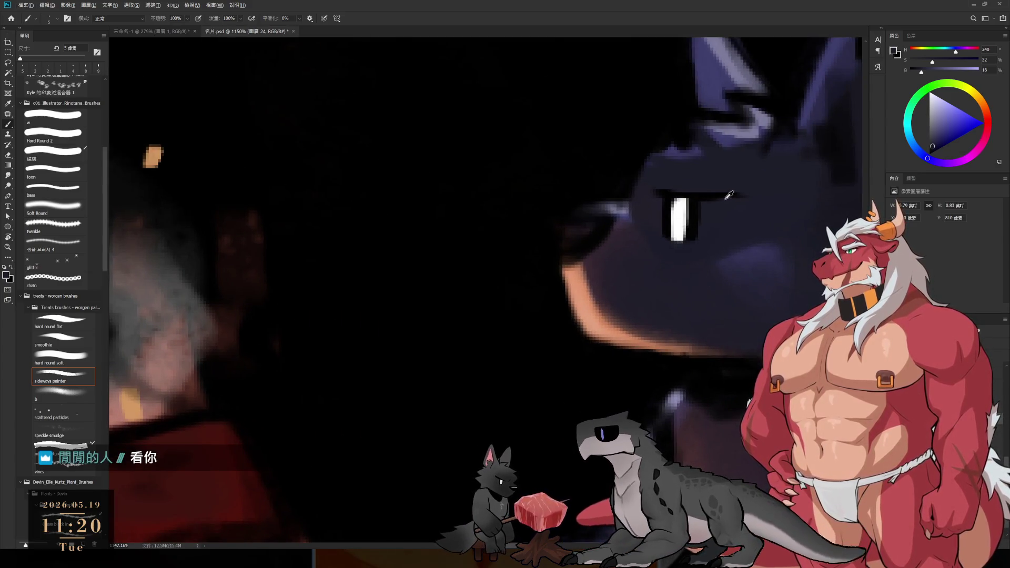
{"action": "left_click", "coordinate": [703, 207], "text": "alt"}
{"action": "key", "text": "l"}
{"action": "mouse_move", "coordinate": [688, 173]}
{"action": "left_mouse_down"}
{"action": "mouse_move", "coordinate": [723, 248]}
{"action": "mouse_move", "coordinate": [689, 175]}
{"action": "left_mouse_up"}
{"action": "key", "text": "b"}
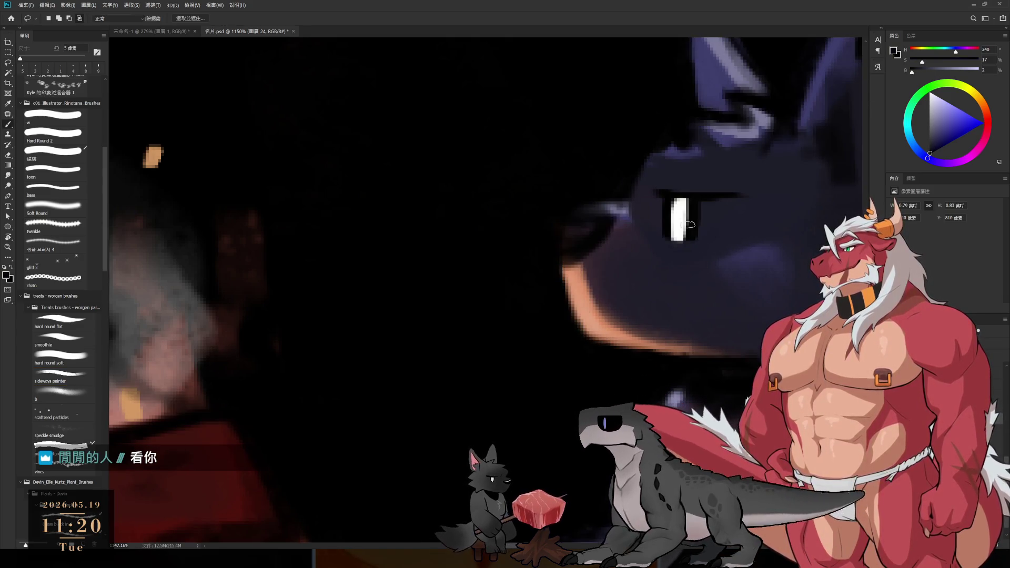
Erase the white eye highlight and paint a dark purple eye line across the face.
{"action": "key", "text": "e"}
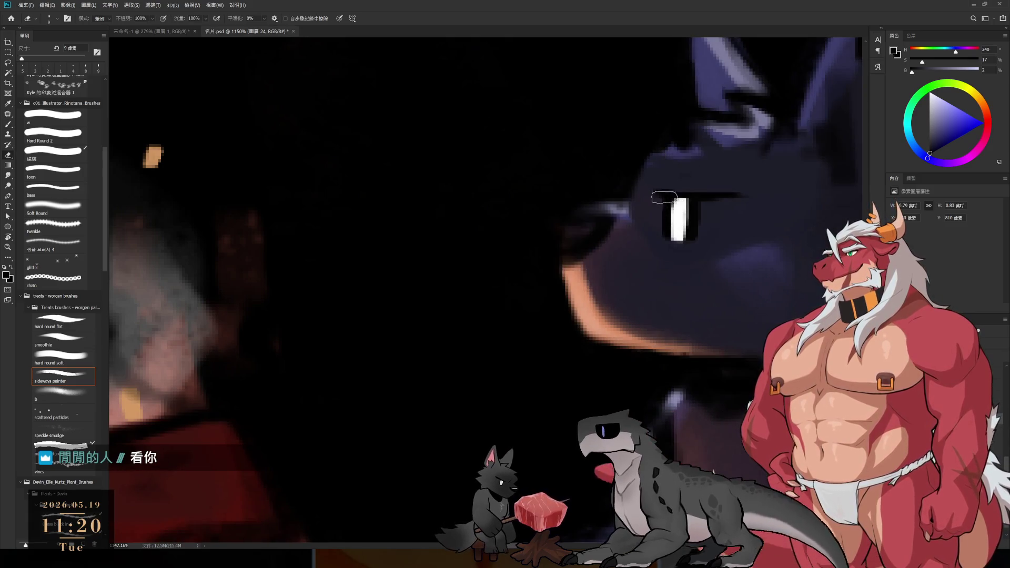
{"action": "left_click_drag", "start_coordinate": [664, 208], "coordinate": [679, 239]}
{"action": "key", "text": "b"}
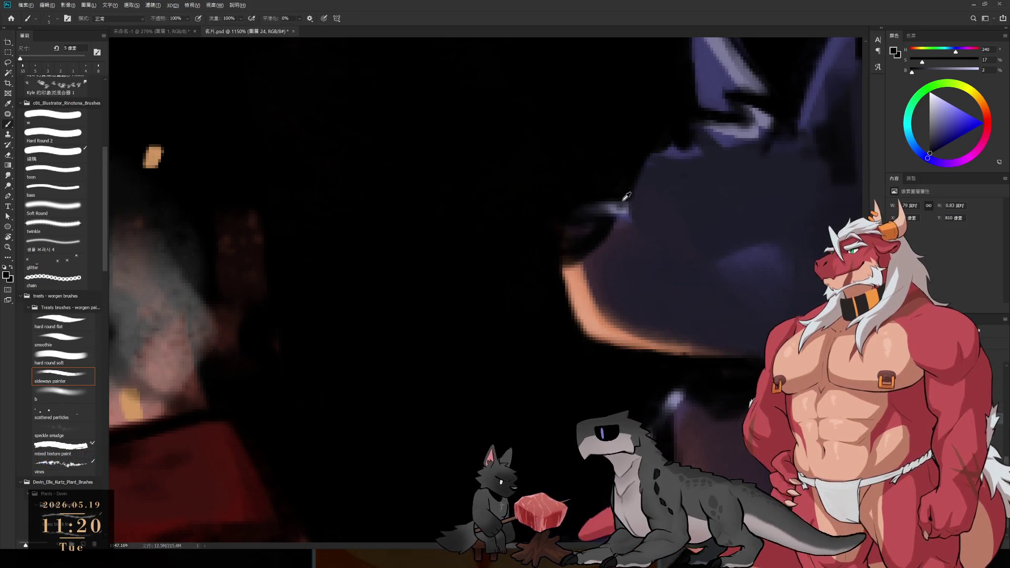
{"action": "left_click", "coordinate": [597, 233], "text": "alt"}
{"action": "left_click_drag", "start_coordinate": [717, 192], "coordinate": [636, 209]}
{"action": "left_click_drag", "start_coordinate": [567, 180], "coordinate": [640, 195]}
Redraw the eye line longer and thicker, then undo the eye outline, keeping only the brow line.
{"action": "key", "text": "ctrl+z"}
{"action": "left_click_drag", "start_coordinate": [571, 179], "coordinate": [648, 197]}
{"action": "mouse_move", "coordinate": [570, 181]}
{"action": "left_mouse_down"}
{"action": "mouse_move", "coordinate": [594, 220]}
{"action": "mouse_move", "coordinate": [616, 190]}
{"action": "mouse_move", "coordinate": [582, 213]}
{"action": "mouse_move", "coordinate": [605, 224]}
{"action": "left_mouse_up"}
{"action": "key", "text": "ctrl+z"}
{"action": "key", "text": "ctrl+z"}
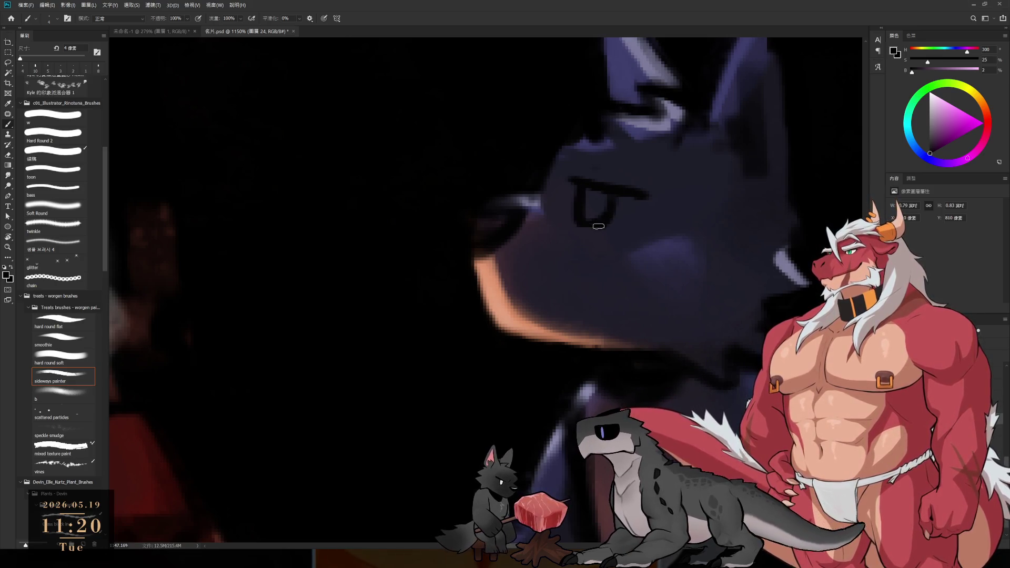
{"action": "scroll", "coordinate": [679, 251], "scroll_direction": "up", "scroll_amount": 1}
{"action": "scroll", "coordinate": [679, 228], "scroll_direction": "up", "scroll_amount": 1}
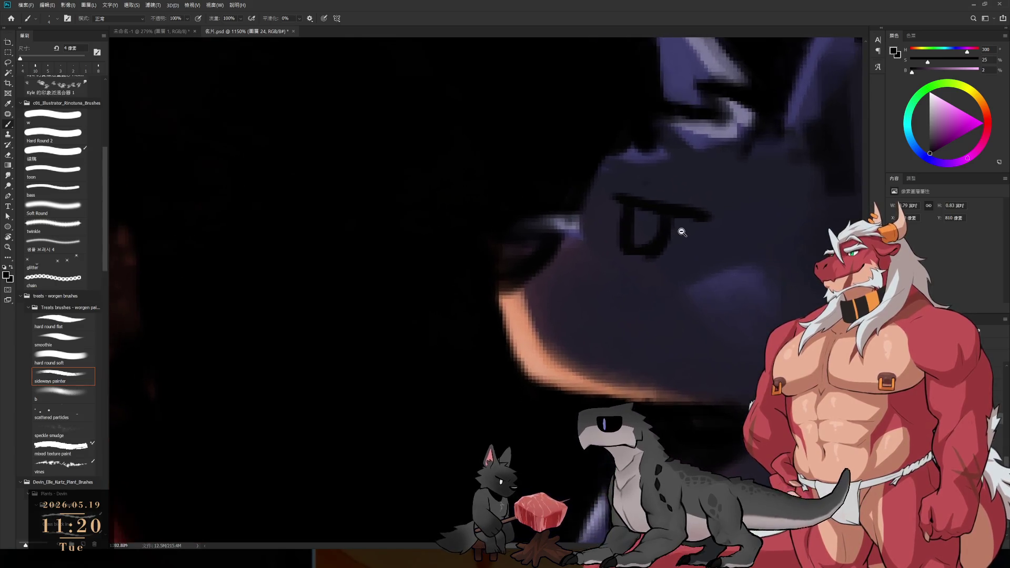
{"action": "scroll", "coordinate": [677, 214], "scroll_direction": "up", "scroll_amount": 1}
{"action": "key", "text": "ctrl+z"}
{"action": "key", "text": "ctrl+z"}
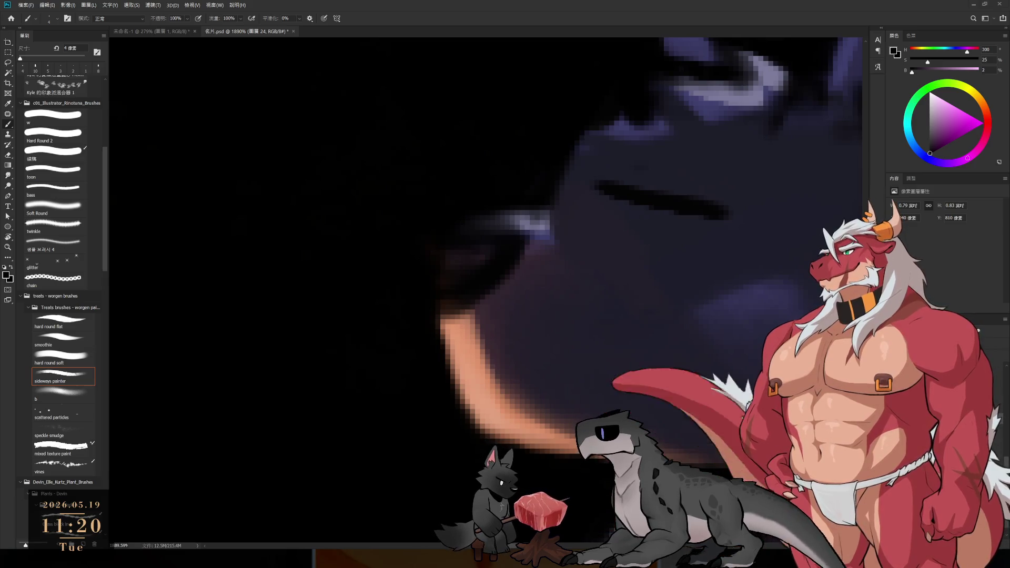
Paint the U-shaped eye solid black below the brow and erase its lower-right edge.
{"action": "key", "text": "bracketleft"}
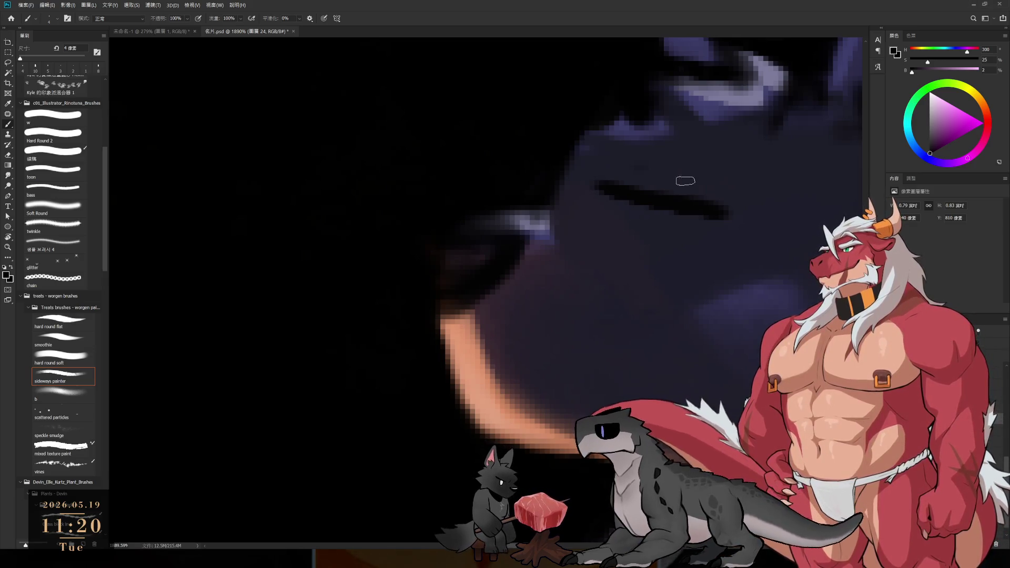
{"action": "mouse_move", "coordinate": [612, 195]}
{"action": "left_mouse_down"}
{"action": "mouse_move", "coordinate": [616, 213]}
{"action": "mouse_move", "coordinate": [653, 201]}
{"action": "mouse_move", "coordinate": [632, 256]}
{"action": "left_mouse_up"}
{"action": "key", "text": "bracketright"}
{"action": "mouse_move", "coordinate": [648, 201]}
{"action": "left_mouse_down"}
{"action": "mouse_move", "coordinate": [621, 243]}
{"action": "mouse_move", "coordinate": [631, 237]}
{"action": "left_mouse_up"}
{"action": "key", "text": "e"}
{"action": "key", "text": "bracketright"}
{"action": "mouse_move", "coordinate": [652, 258]}
{"action": "left_mouse_down"}
{"action": "mouse_move", "coordinate": [658, 232]}
{"action": "mouse_move", "coordinate": [629, 255]}
{"action": "left_mouse_up"}
{"action": "key", "text": "b"}
{"action": "key", "text": "bracketleft"}
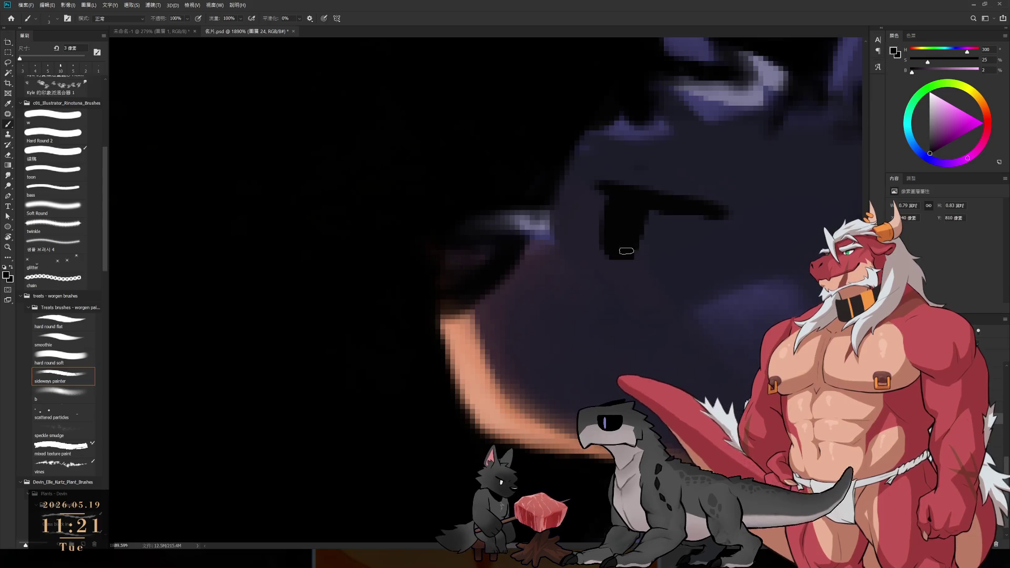
Add a light-grey 2 px highlight in the eye and trim its top and right edge with near-black.
{"action": "left_click", "coordinate": [930, 135]}
{"action": "left_click", "coordinate": [930, 111]}
{"action": "key", "text": "bracketleft"}
{"action": "mouse_move", "coordinate": [626, 213]}
{"action": "left_mouse_down"}
{"action": "mouse_move", "coordinate": [616, 231]}
{"action": "mouse_move", "coordinate": [627, 221]}
{"action": "mouse_move", "coordinate": [634, 235]}
{"action": "mouse_move", "coordinate": [639, 205]}
{"action": "mouse_move", "coordinate": [634, 242]}
{"action": "left_mouse_up"}
{"action": "left_click", "coordinate": [644, 186], "text": "alt"}
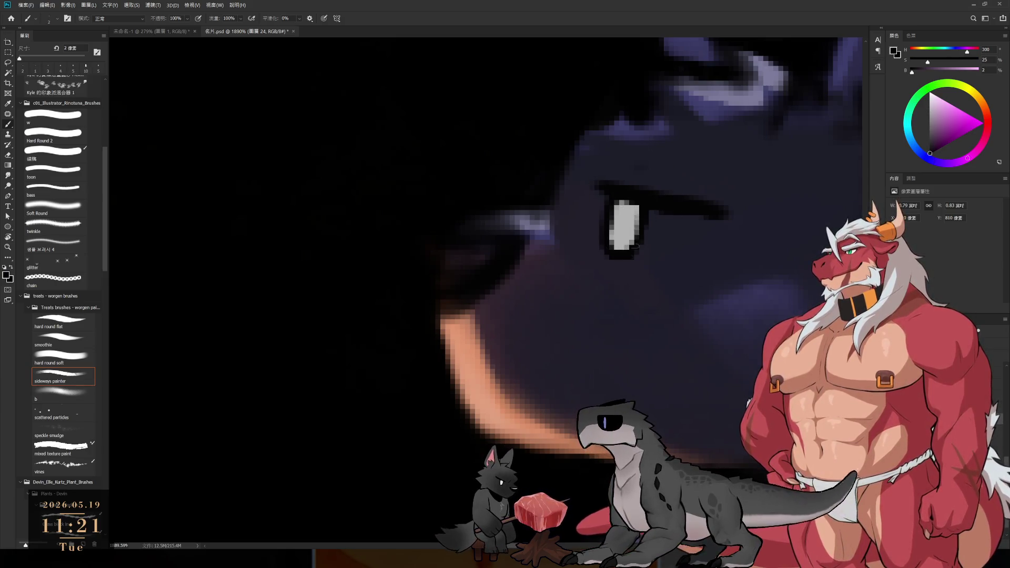
{"action": "mouse_move", "coordinate": [642, 204]}
{"action": "left_mouse_down"}
{"action": "mouse_move", "coordinate": [553, 210]}
{"action": "mouse_move", "coordinate": [571, 143]}
{"action": "left_mouse_up"}
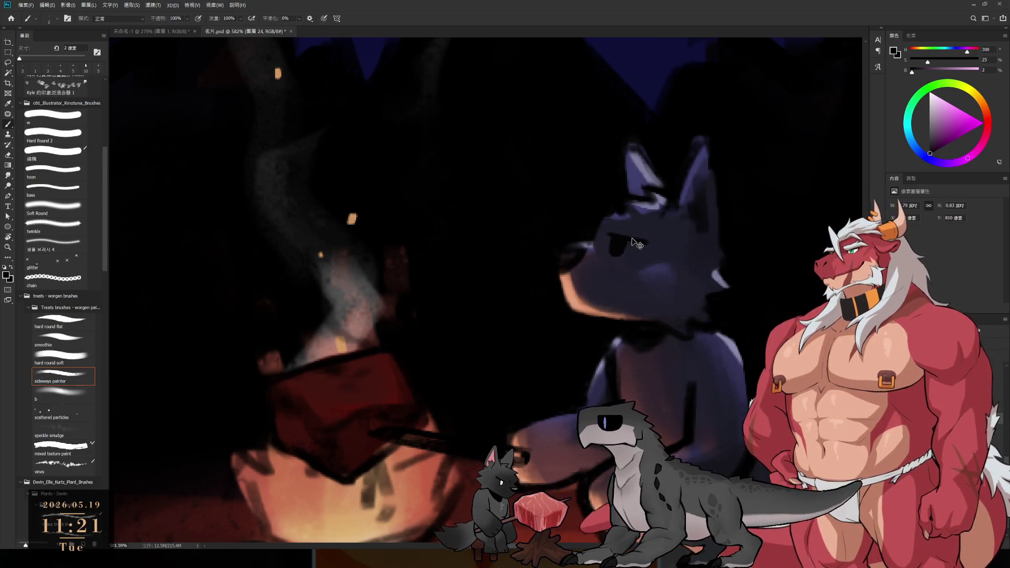
Make a freehand selection around the wolf's eye, then clear it.
{"action": "key", "text": "l"}
{"action": "left_click_drag", "start_coordinate": [658, 226], "coordinate": [645, 247]}
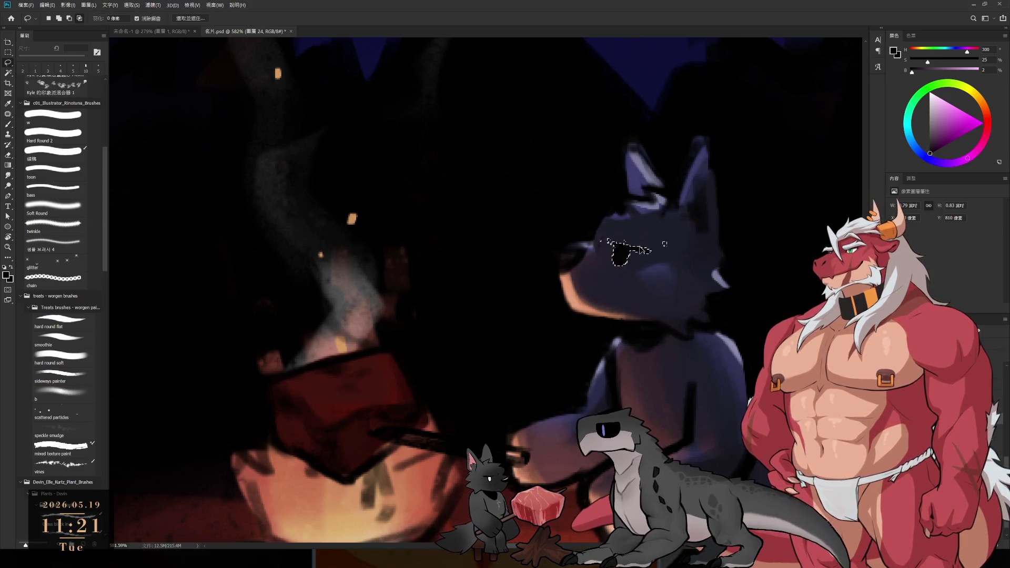
{"action": "left_click", "coordinate": [639, 286]}
{"action": "key", "text": "e"}
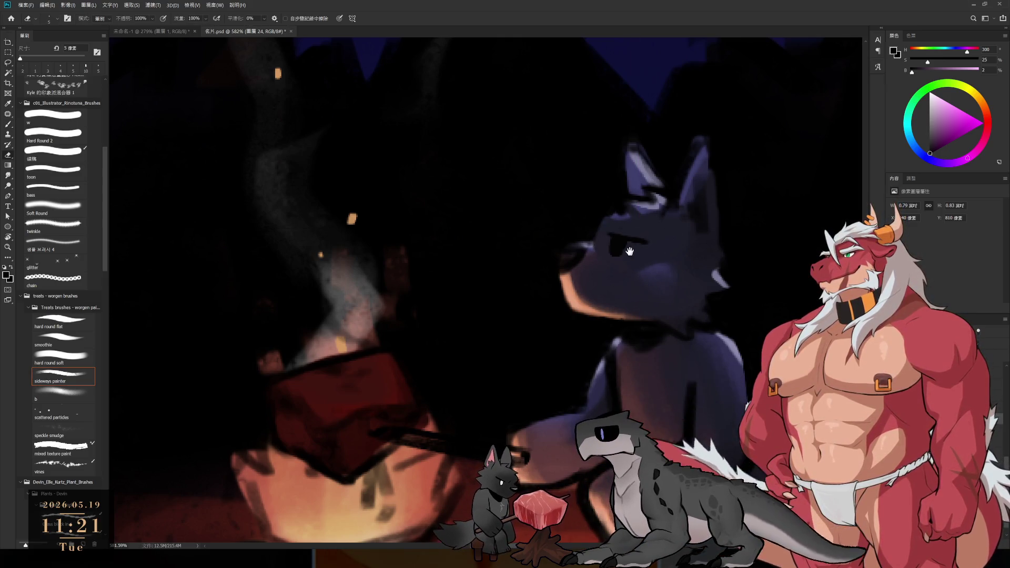
{"action": "scroll", "coordinate": [624, 257], "scroll_direction": "up", "scroll_amount": 3}
{"action": "key", "text": "b"}
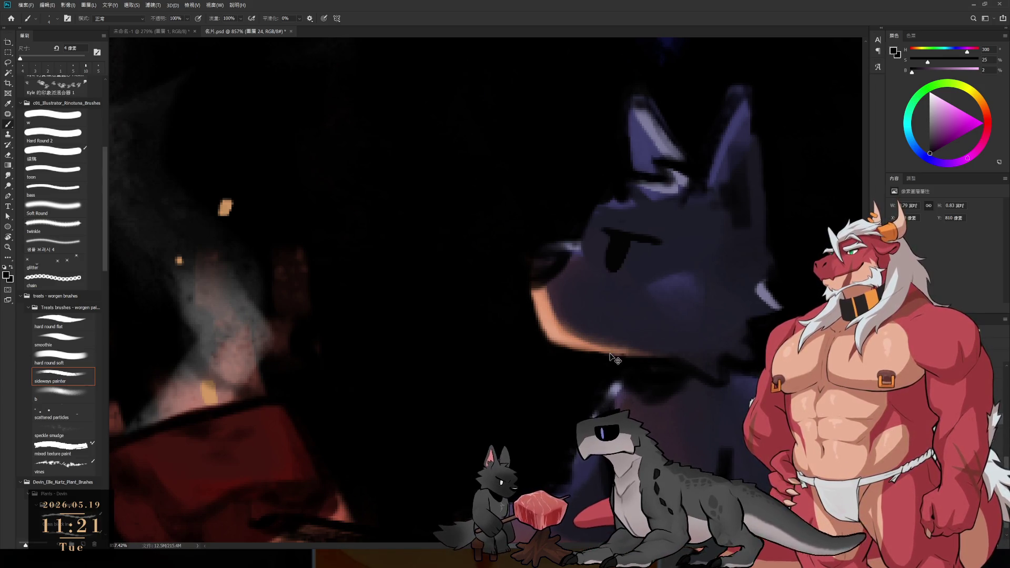
Erase and repaint the muzzle's lower orange edge, then darken it with near-black.
{"action": "key", "text": "e"}
{"action": "mouse_move", "coordinate": [531, 295]}
{"action": "left_mouse_down"}
{"action": "mouse_move", "coordinate": [524, 326]}
{"action": "mouse_move", "coordinate": [620, 355]}
{"action": "left_mouse_up"}
{"action": "key", "text": "b"}
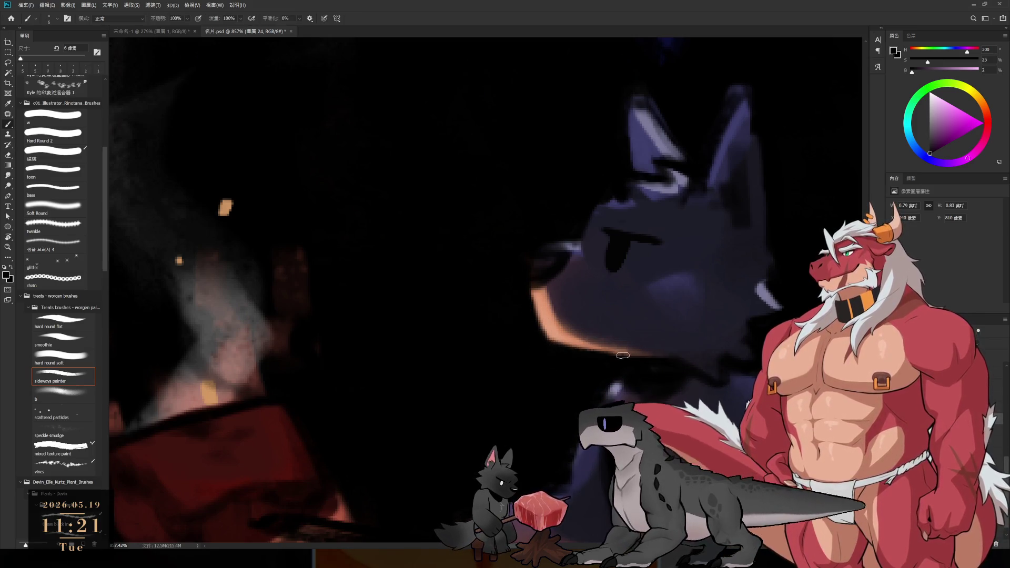
{"action": "left_click_drag", "start_coordinate": [547, 339], "coordinate": [615, 355]}
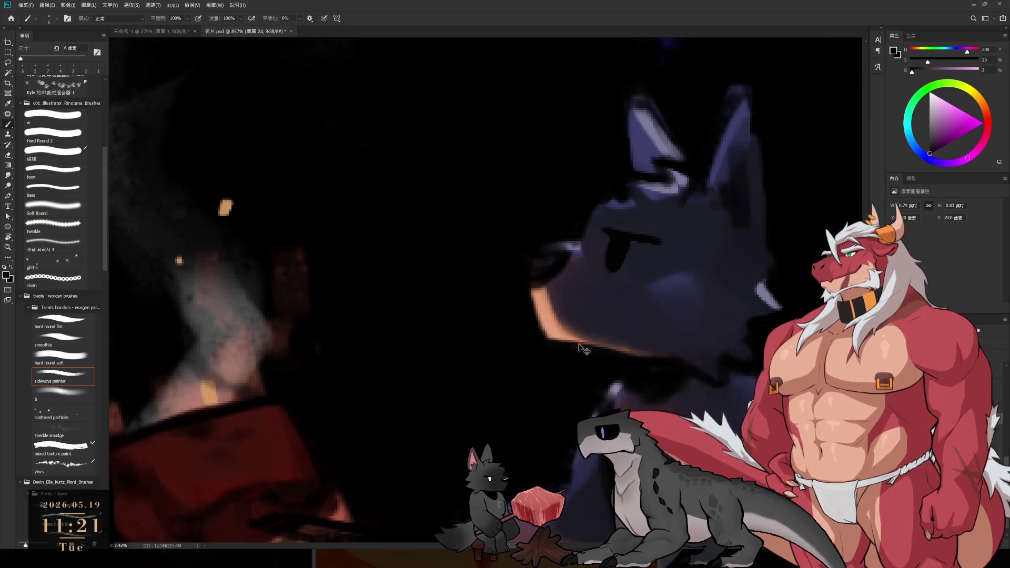
{"action": "left_click_drag", "start_coordinate": [550, 337], "coordinate": [632, 354]}
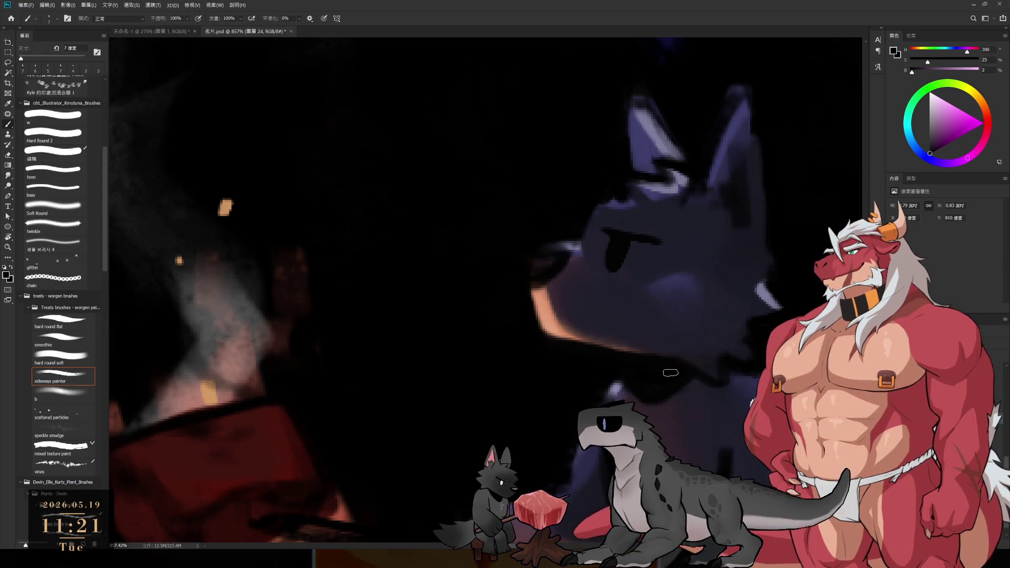
Paint a small near-white highlight in the wolf's eye with a finer brush.
{"action": "left_click", "coordinate": [931, 115]}
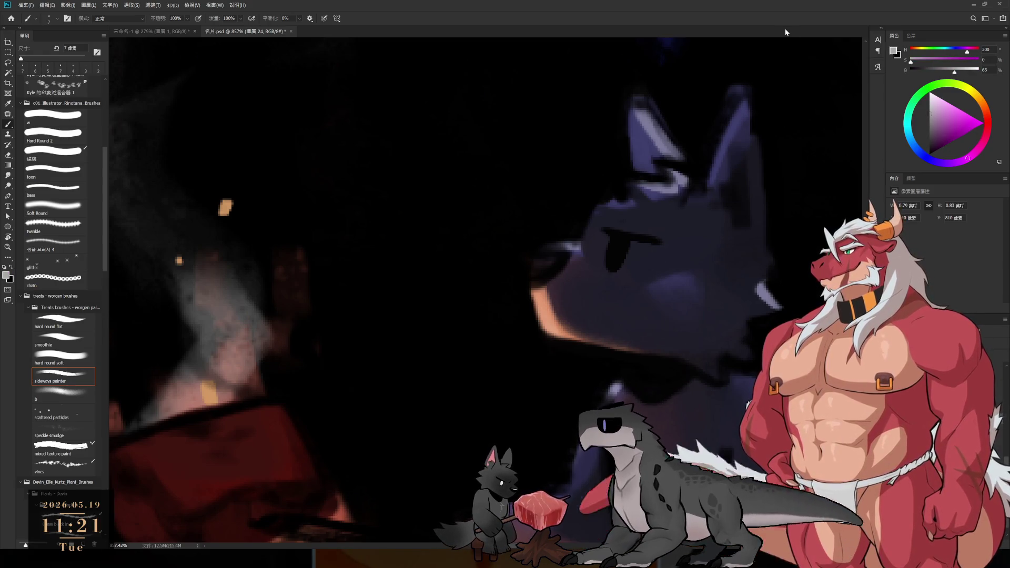
{"action": "left_click", "coordinate": [931, 101]}
{"action": "key", "text": "bracketleft"}
{"action": "key", "text": "bracketleft"}
{"action": "key", "text": "bracketleft"}
{"action": "mouse_move", "coordinate": [616, 258]}
{"action": "left_mouse_down"}
{"action": "mouse_move", "coordinate": [621, 241]}
{"action": "mouse_move", "coordinate": [615, 266]}
{"action": "left_mouse_up"}
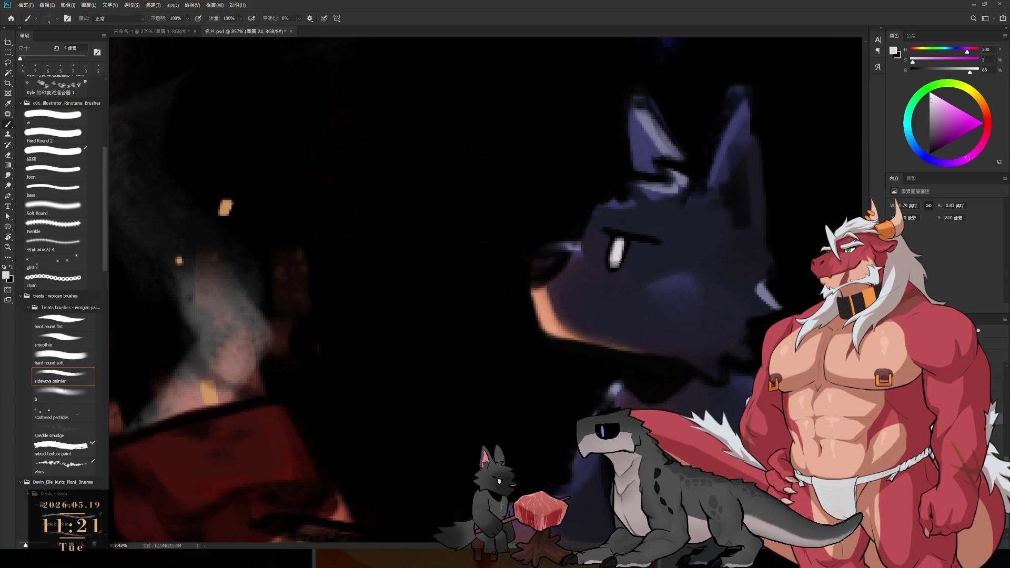
{"action": "left_click", "coordinate": [631, 231], "text": "alt"}
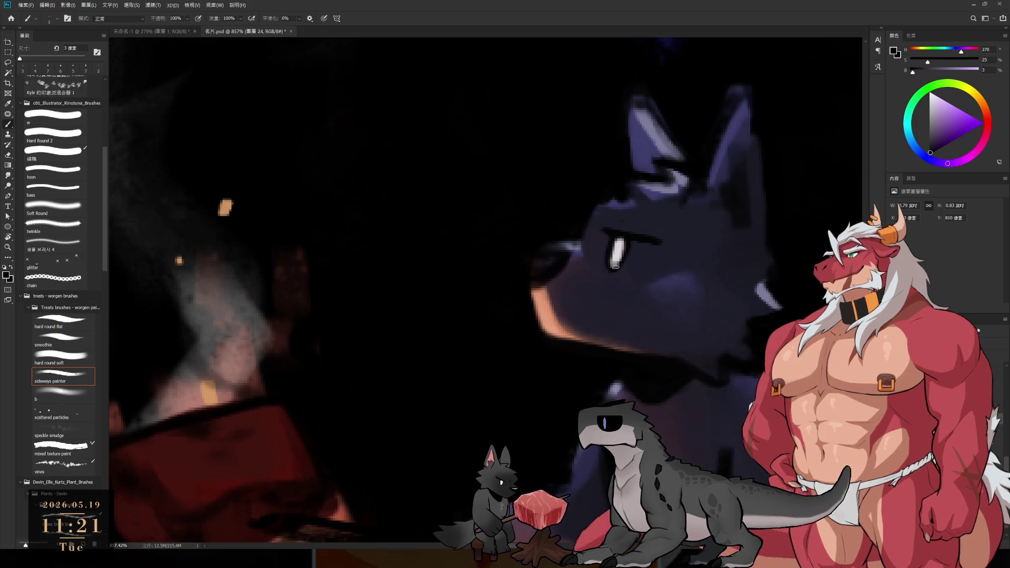
{"action": "left_click_drag", "start_coordinate": [612, 260], "coordinate": [597, 240]}
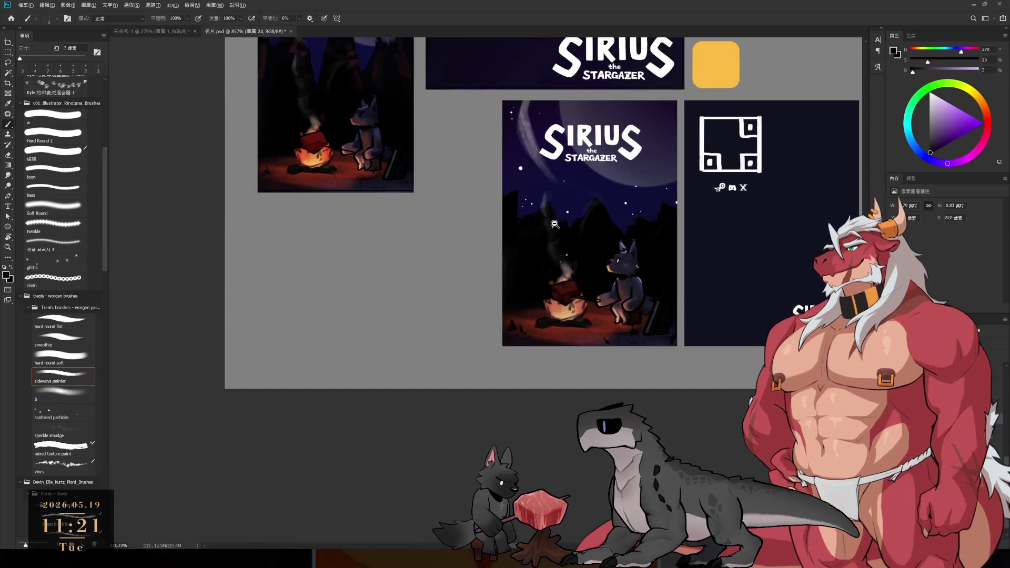
{"action": "scroll", "coordinate": [597, 240], "scroll_direction": "up", "scroll_amount": 2}
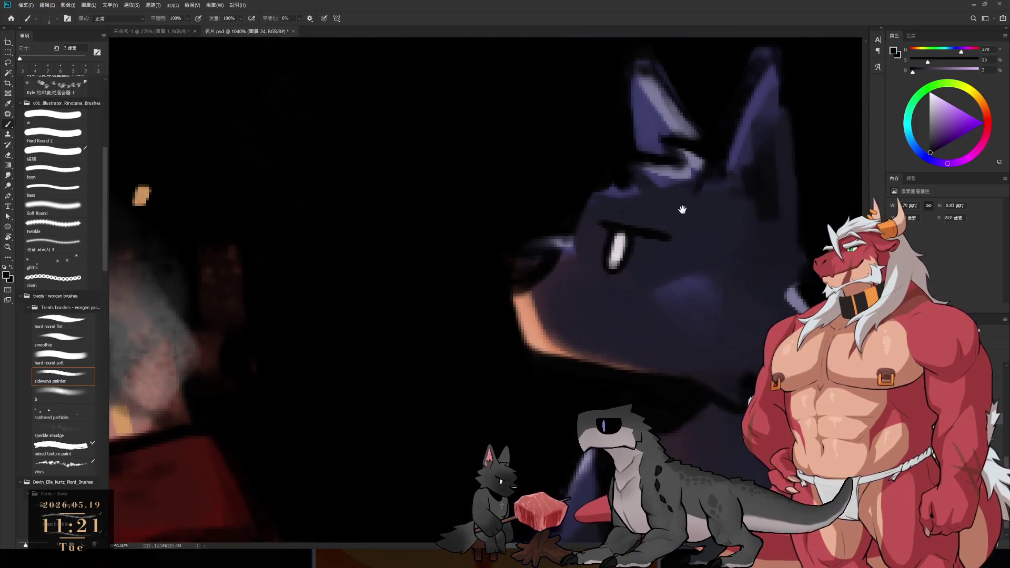
Sample the wolf's dark blue fur and paint a dark brow stroke above the eye.
{"action": "left_click", "coordinate": [634, 217], "text": "alt"}
{"action": "key", "text": "e"}
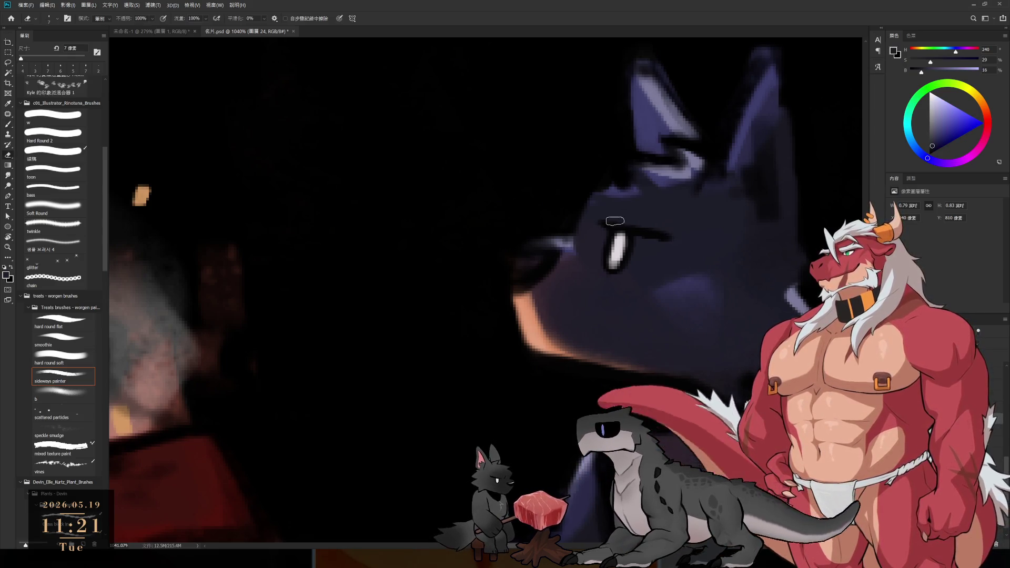
{"action": "left_click_drag", "start_coordinate": [932, 149], "coordinate": [929, 155]}
{"action": "key", "text": "bracketleft"}
{"action": "left_click_drag", "start_coordinate": [592, 232], "coordinate": [641, 239]}
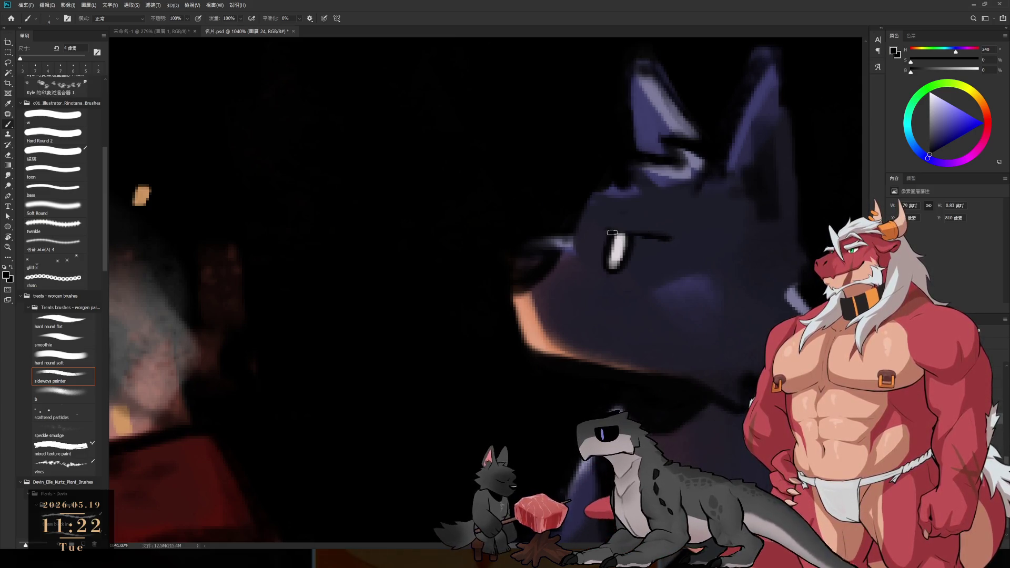
{"action": "key", "text": "bracketright"}
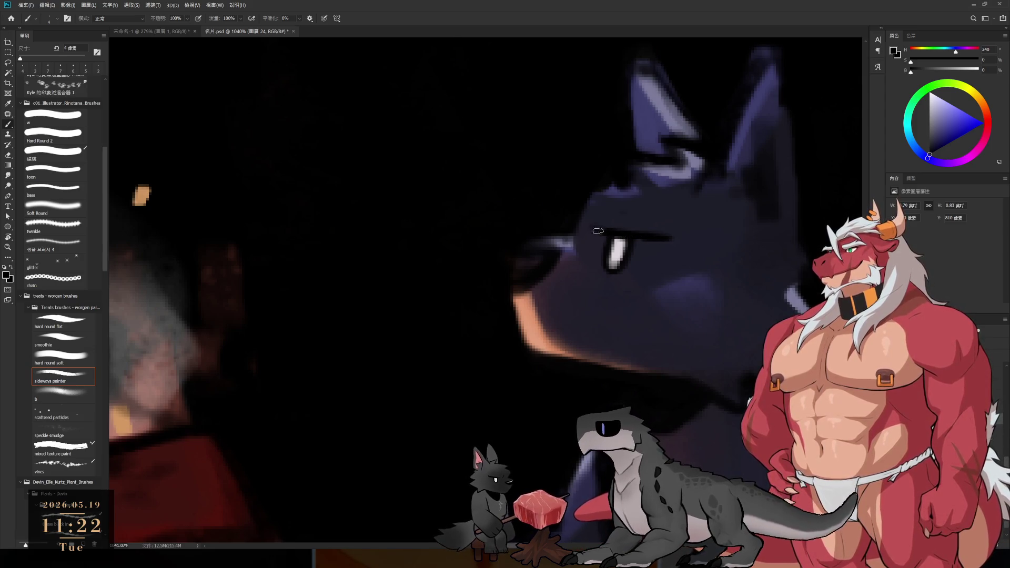
{"action": "scroll", "coordinate": [565, 198], "scroll_direction": "down", "scroll_amount": 10}
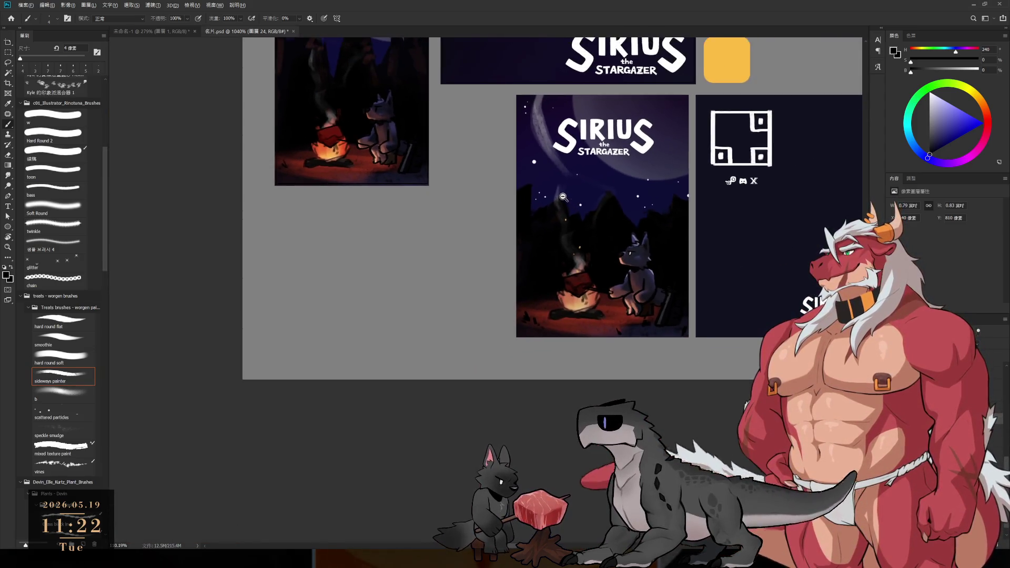
{"action": "scroll", "coordinate": [579, 158], "scroll_direction": "up", "scroll_amount": 5}
{"action": "scroll", "coordinate": [634, 350], "scroll_direction": "up", "scroll_amount": 5}
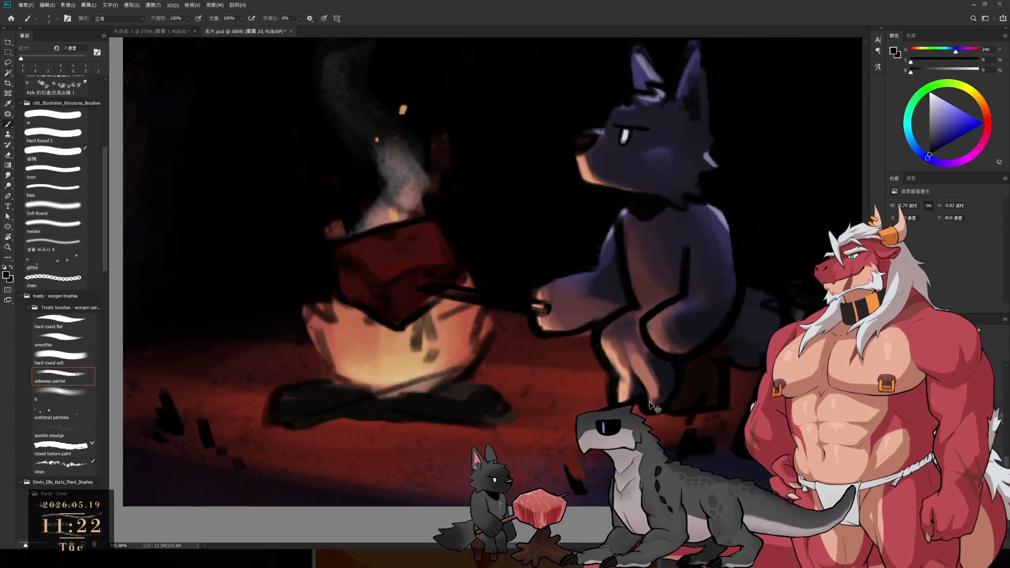
Darken the rim light edges with Brush and Eraser, tilting the view about 14 degrees.
{"action": "key", "text": "e"}
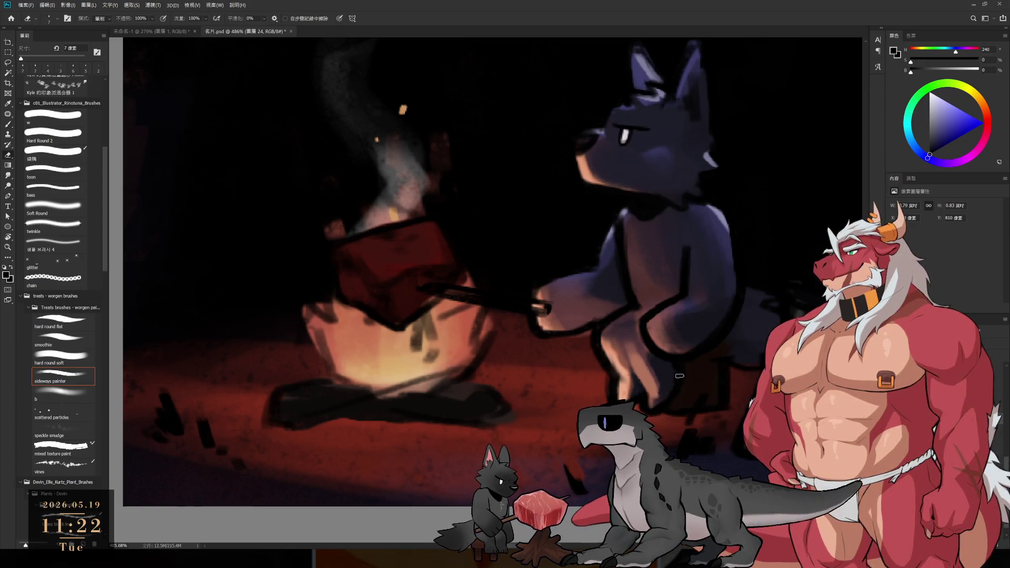
{"action": "key", "text": "b"}
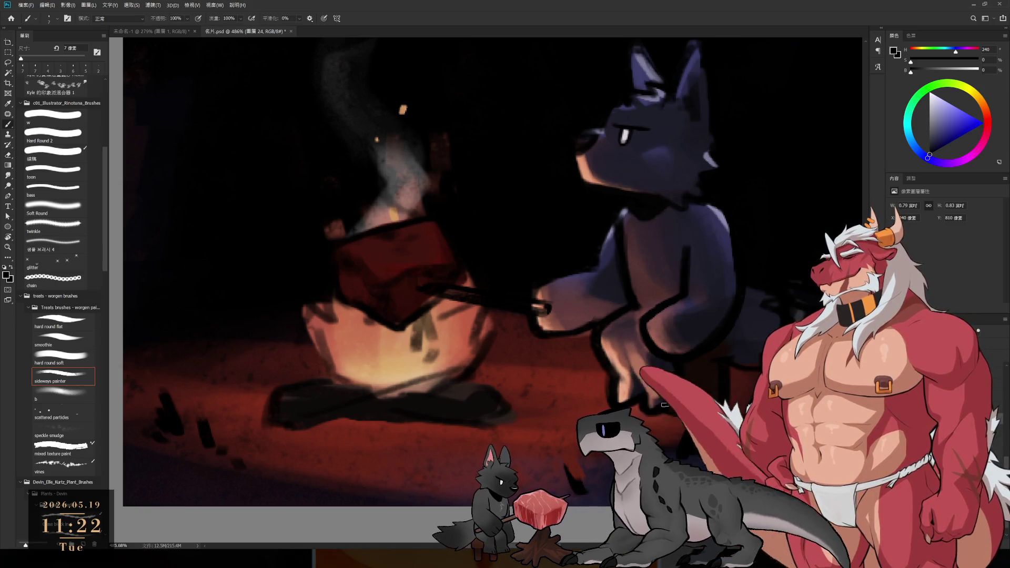
{"action": "key", "text": "e"}
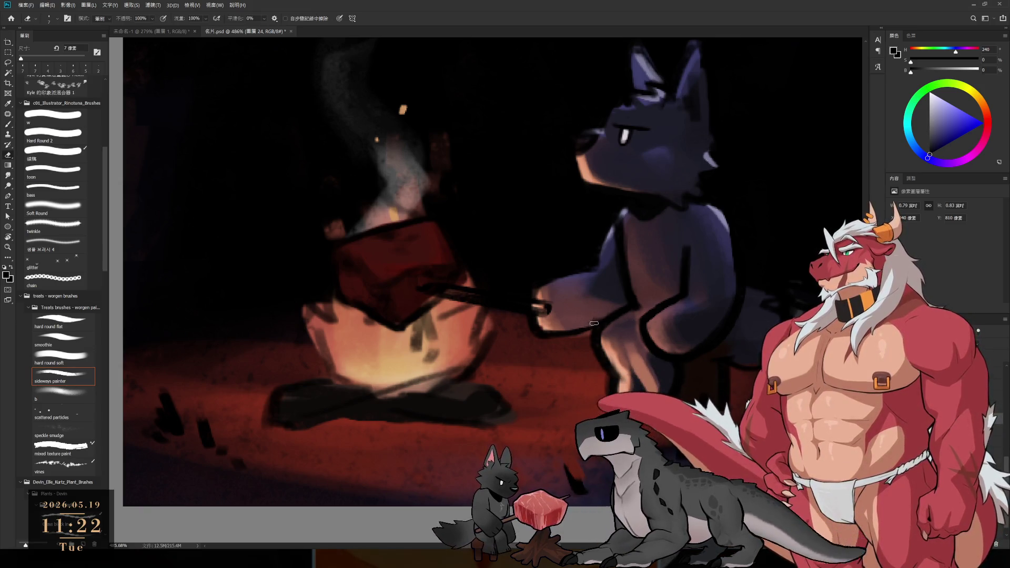
{"action": "key", "text": "b"}
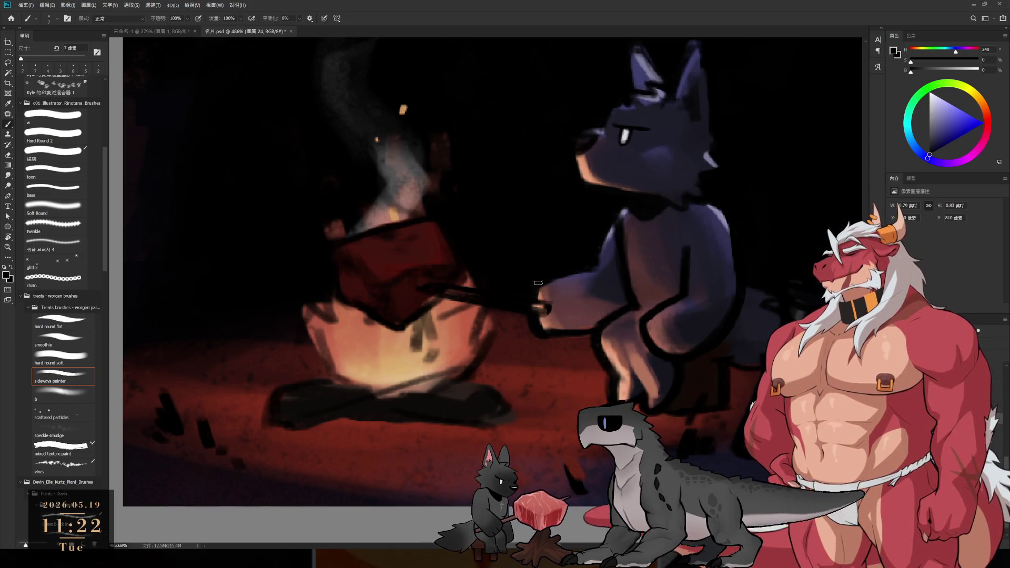
{"action": "key", "text": "r"}
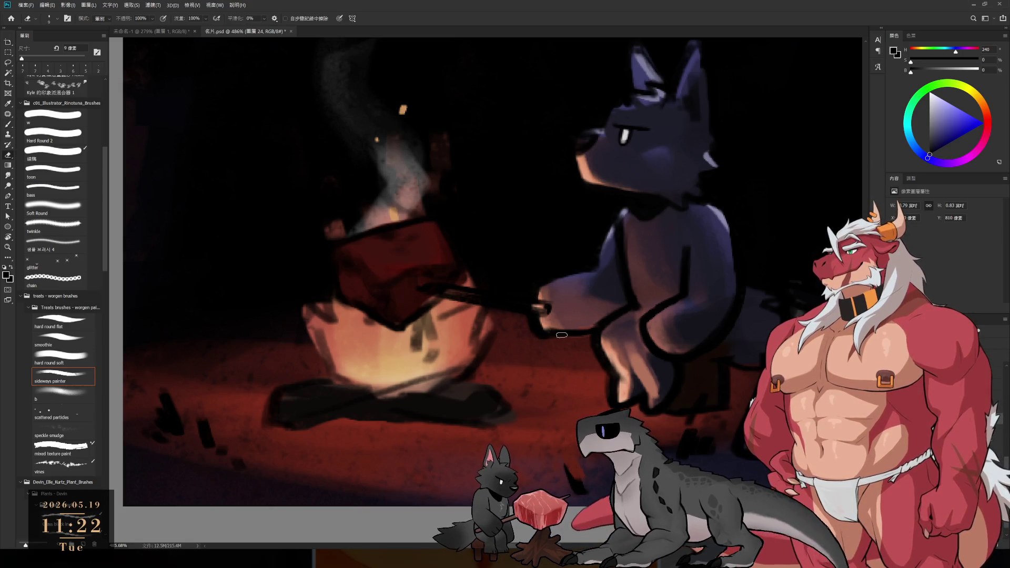
{"action": "mouse_move", "coordinate": [586, 308]}
{"action": "left_mouse_down"}
{"action": "mouse_move", "coordinate": [675, 320]}
{"action": "mouse_move", "coordinate": [577, 259]}
{"action": "left_mouse_up"}
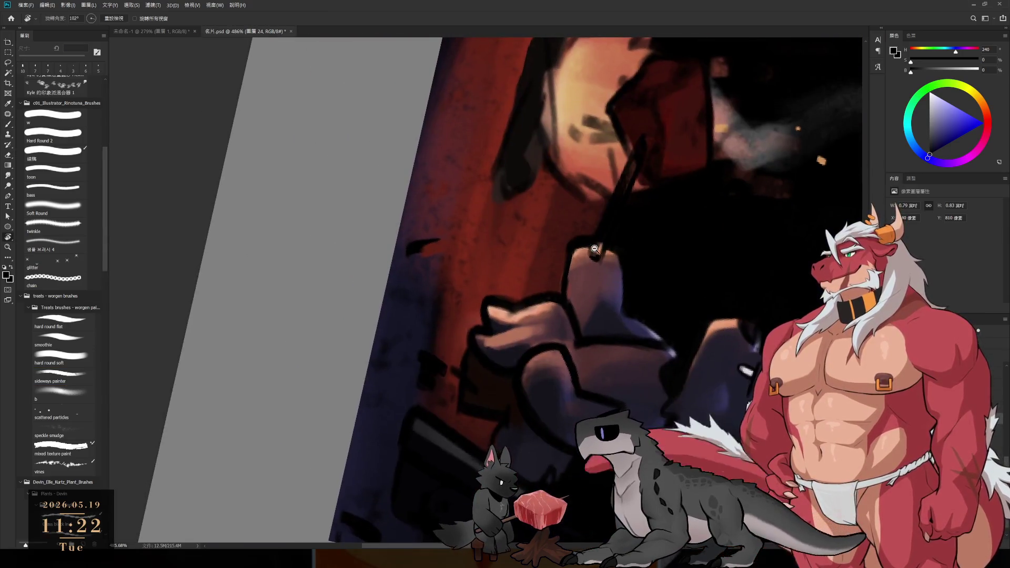
Tidy the rim light edges with a larger eraser, turning the view to work along the arm.
{"action": "key", "text": "e"}
{"action": "key", "text": "b"}
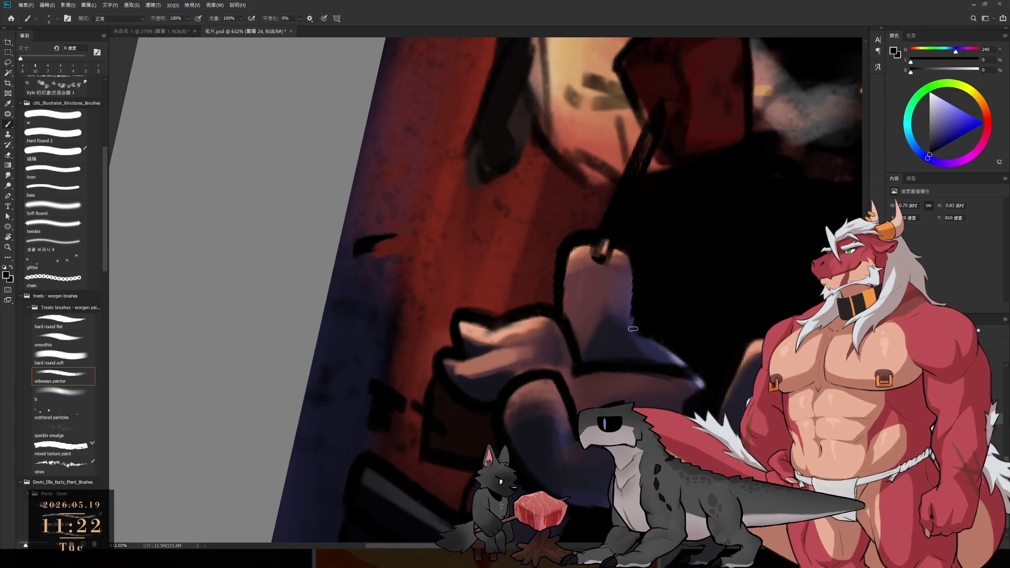
{"action": "key", "text": "e"}
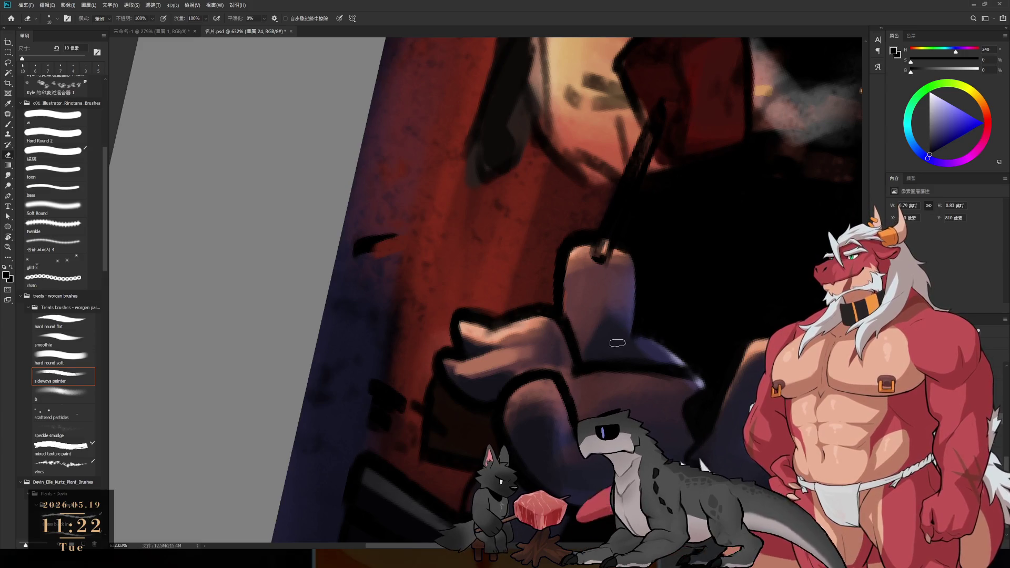
{"action": "key", "text": "r"}
{"action": "mouse_move", "coordinate": [668, 337]}
{"action": "left_mouse_down"}
{"action": "mouse_move", "coordinate": [550, 435]}
{"action": "mouse_move", "coordinate": [589, 297]}
{"action": "mouse_move", "coordinate": [603, 351]}
{"action": "left_mouse_up"}
Trim the blue rim light on the paw on another layer, then straighten the view to 0 degrees and zoom out.
{"action": "key", "text": "b"}
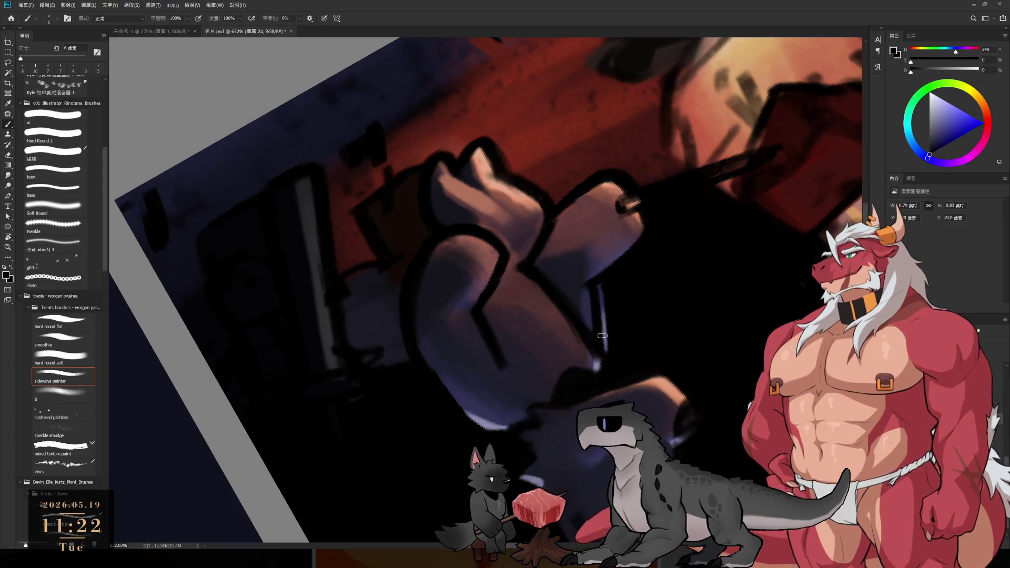
{"action": "key", "text": "e"}
{"action": "key", "text": "alt+bracketleft"}
{"action": "key", "text": "alt+bracketleft"}
{"action": "mouse_move", "coordinate": [600, 289]}
{"action": "left_mouse_down"}
{"action": "mouse_move", "coordinate": [608, 352]}
{"action": "mouse_move", "coordinate": [577, 326]}
{"action": "mouse_move", "coordinate": [548, 151]}
{"action": "left_mouse_up"}
{"action": "key", "text": "r"}
{"action": "key", "text": "Escape"}
{"action": "scroll", "coordinate": [618, 327], "scroll_direction": "down", "scroll_amount": 5}
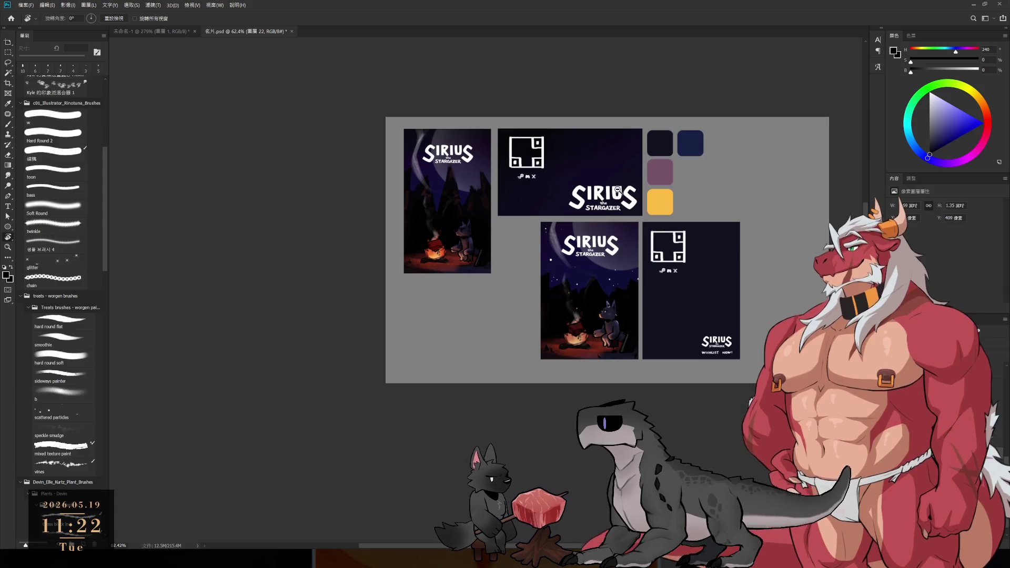
Remove the WISHLIST NOW! line beneath the SIRIUS the STARGAZER logo on the dark card.
{"action": "scroll", "coordinate": [609, 338], "scroll_direction": "up", "scroll_amount": 2}
{"action": "scroll", "coordinate": [629, 331], "scroll_direction": "up", "scroll_amount": 2}
{"action": "scroll", "coordinate": [628, 330], "scroll_direction": "up", "scroll_amount": 2}
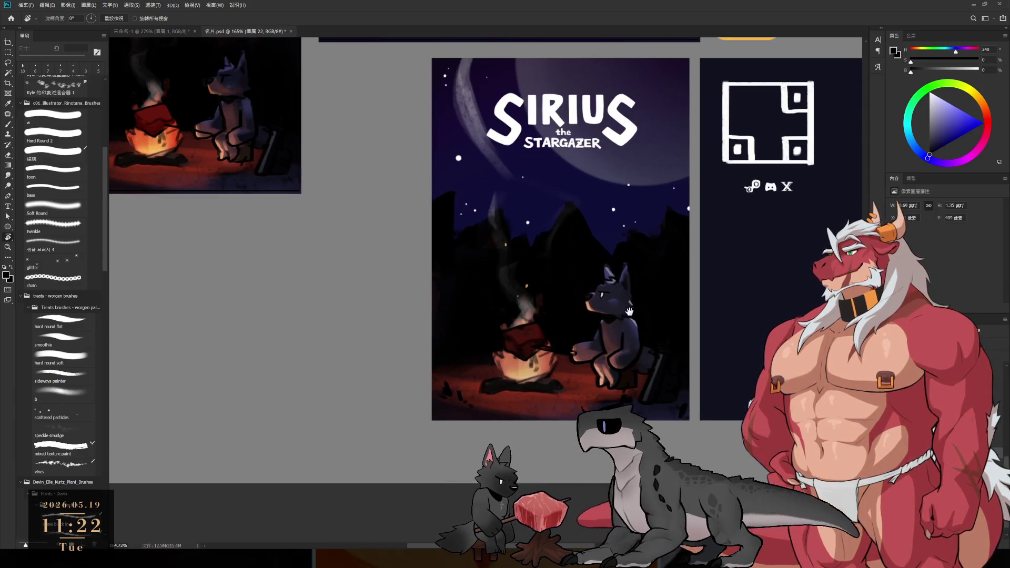
{"action": "left_click_drag", "start_coordinate": [631, 320], "coordinate": [427, 354]}
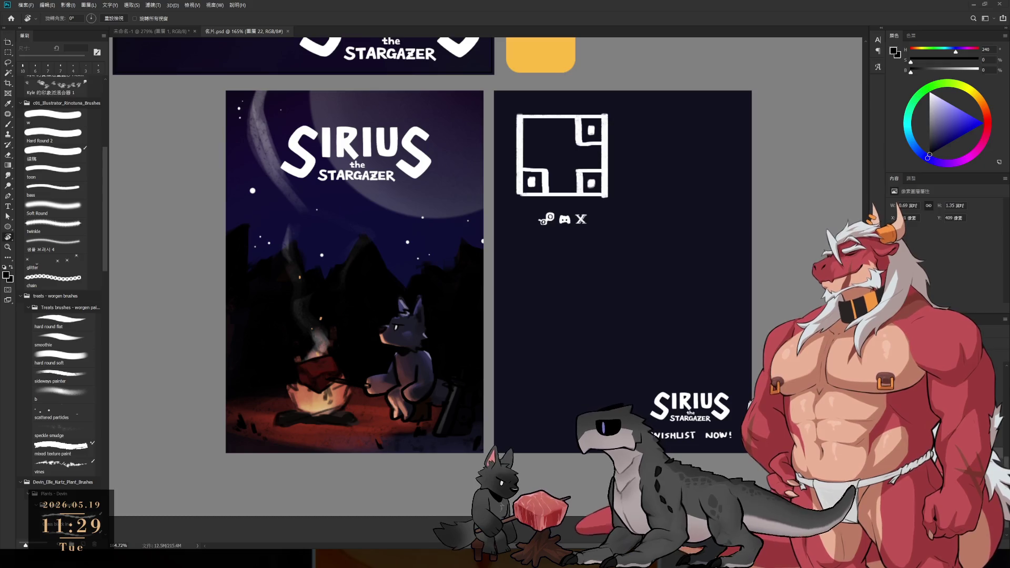
{"action": "key", "text": "ctrl+z"}
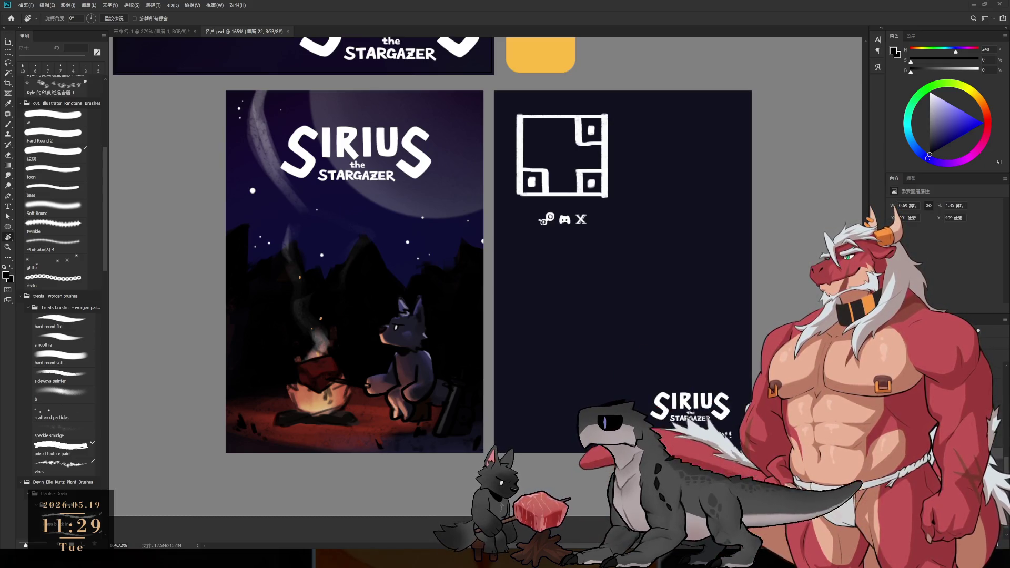